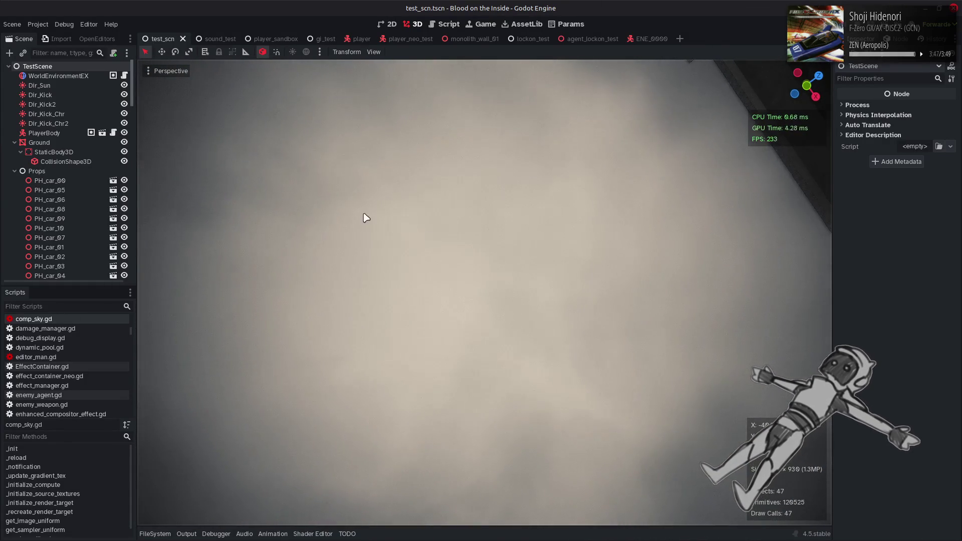
# Select WorldEnvironmentEX and expand compositor effect 11 in the Inspector
pyautogui.click(603, 305)
pyautogui.scroll(-15, 876, 323)
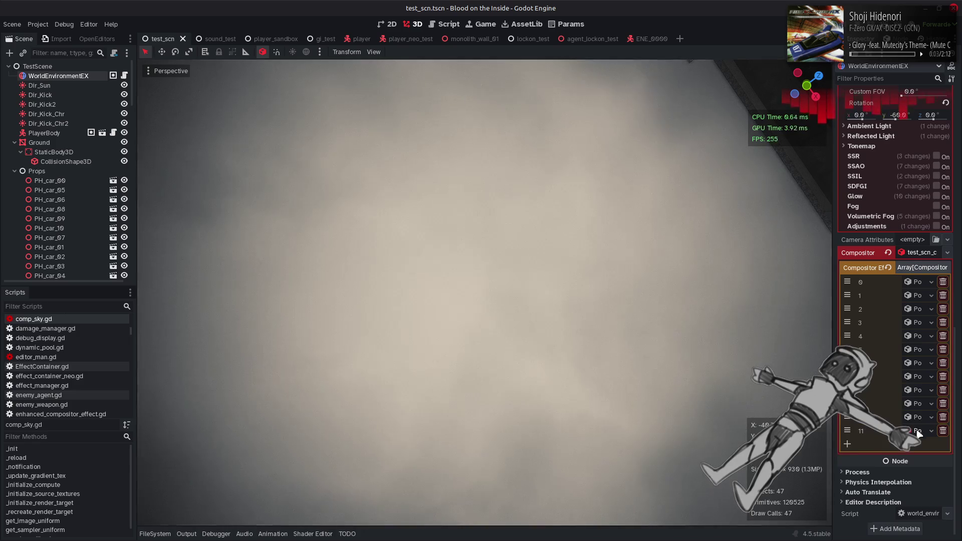
pyautogui.click(916, 431)
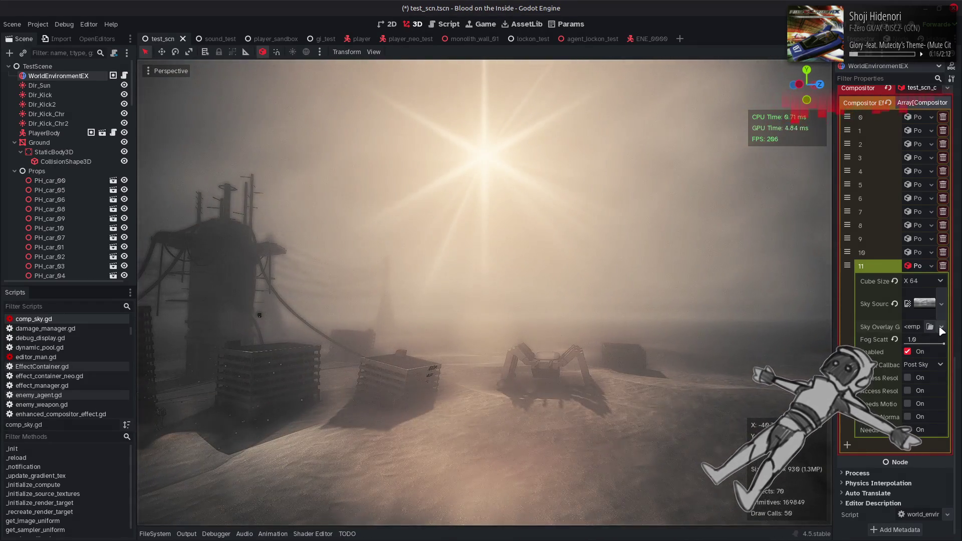
# Paste a unique gradient as effect 11's Sky Overlay, view the bridge and sun, and save test_scn
pyautogui.click(941, 327)
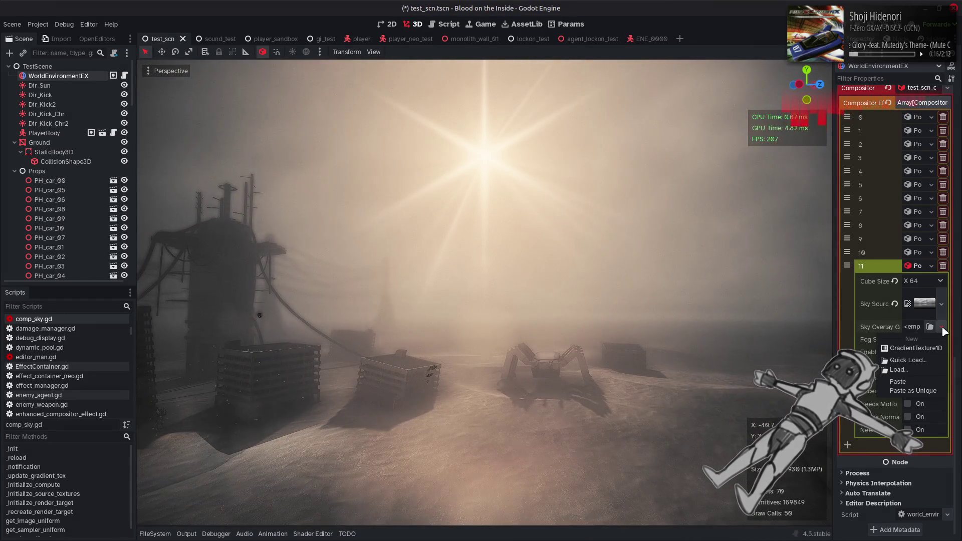
pyautogui.click(929, 390)
pyautogui.click(539, 357)
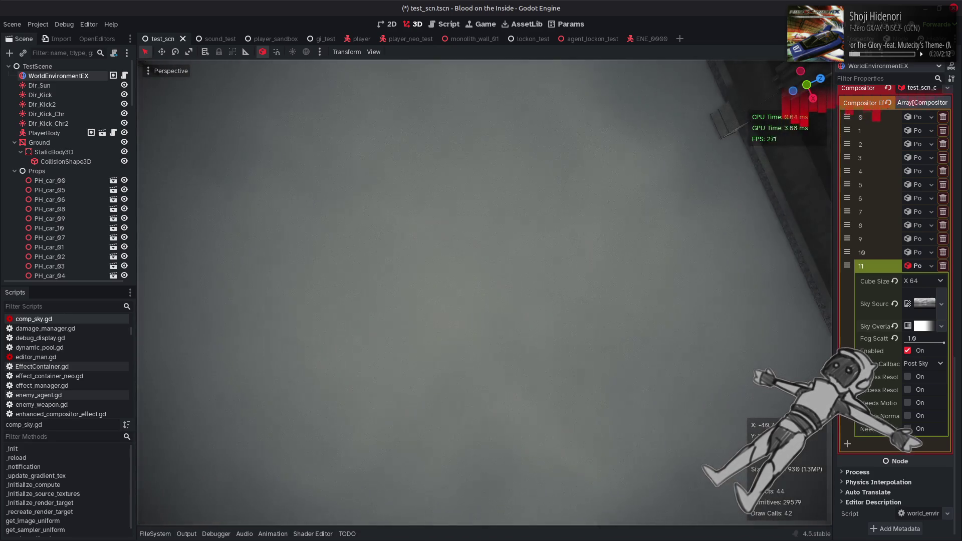
pyautogui.moveTo(538, 356)
pyautogui.mouseDown()
pyautogui.moveTo(531, 215)
pyautogui.moveTo(554, 200)
pyautogui.mouseUp()
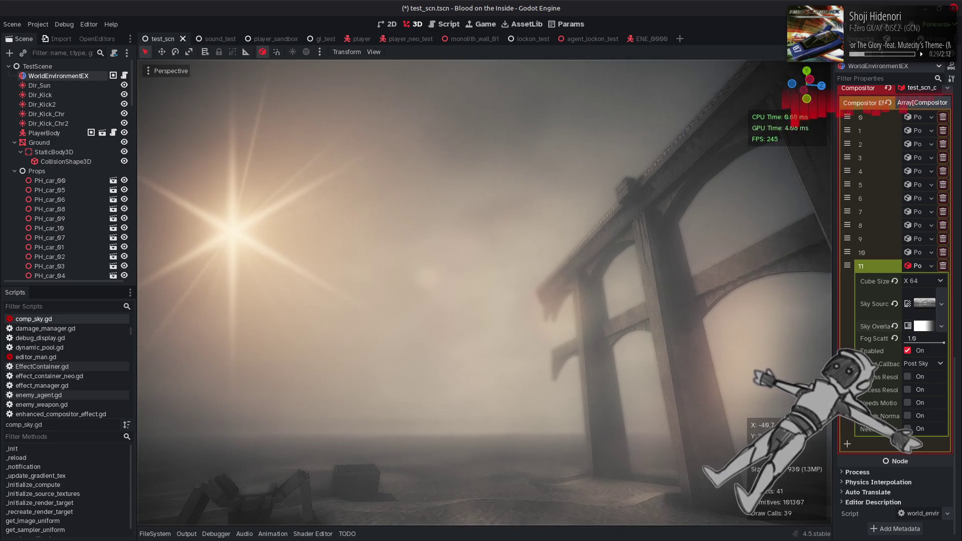
pyautogui.hotkey('ctrl', 's')
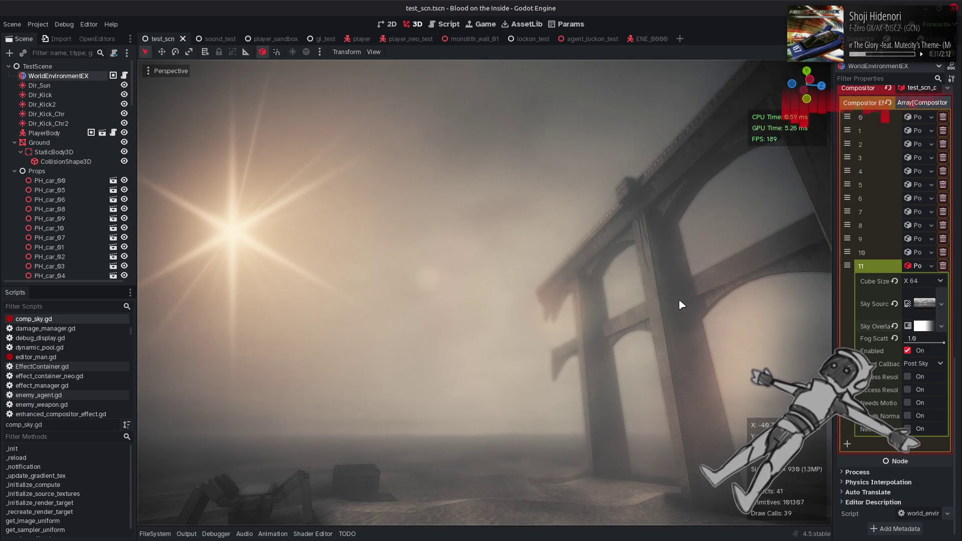
# In lockon_test, set compositor effect 0's overlay gradient to Linear mode and sRGB color space
pyautogui.click(532, 42)
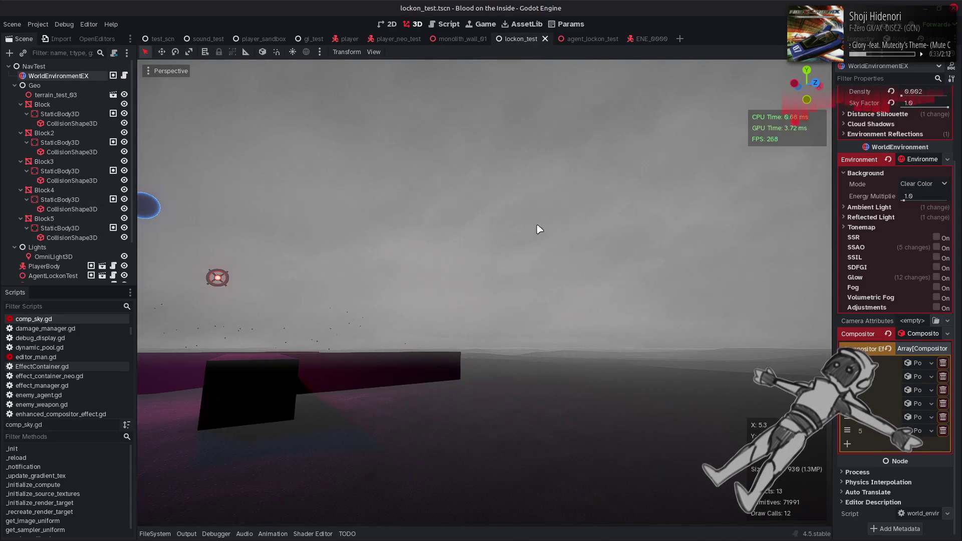
pyautogui.click(917, 362)
pyautogui.scroll(-5, 919, 396)
pyautogui.click(920, 392)
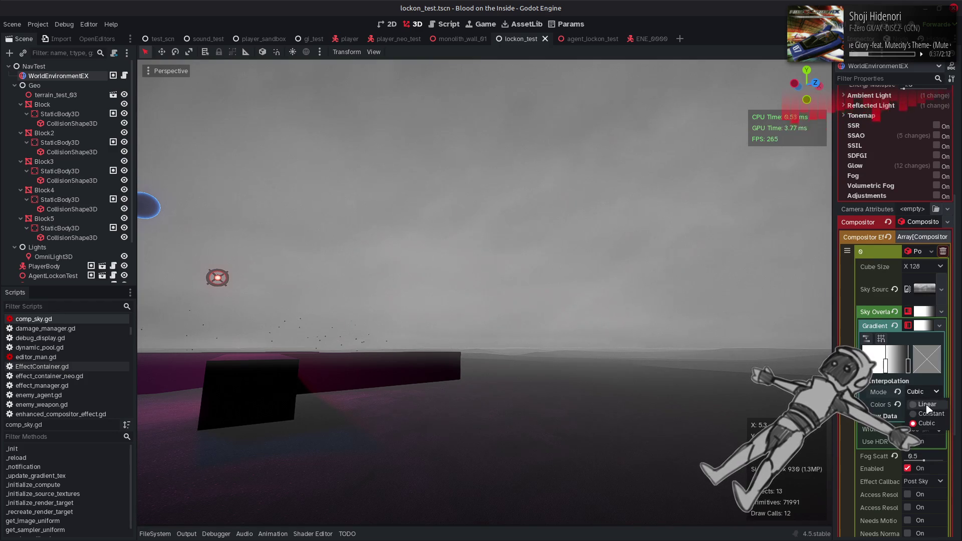
pyautogui.click(919, 404)
pyautogui.click(919, 403)
pyautogui.click(925, 418)
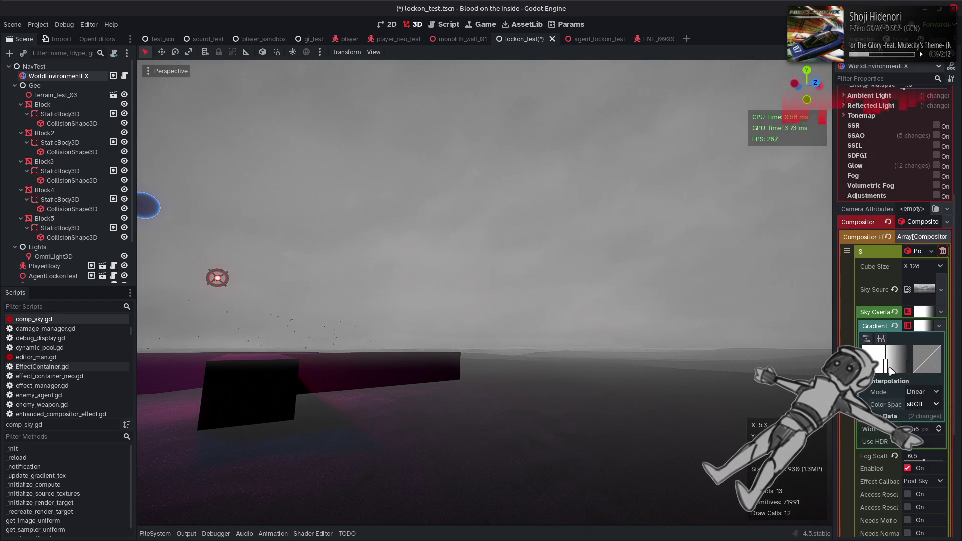
# Recolor the gradient's right stop dark gray and save lockon_test
pyautogui.click(908, 365)
pyautogui.click(923, 365)
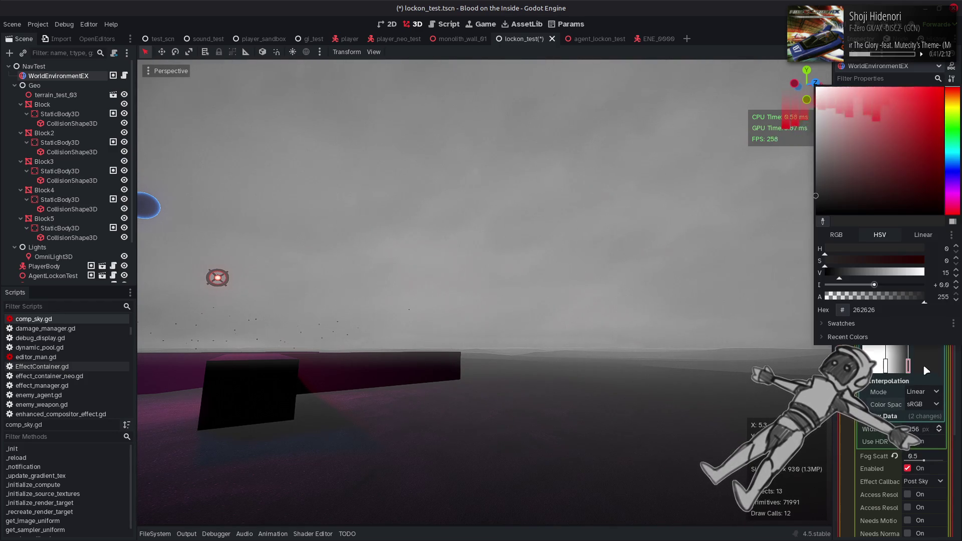
pyautogui.click(749, 302)
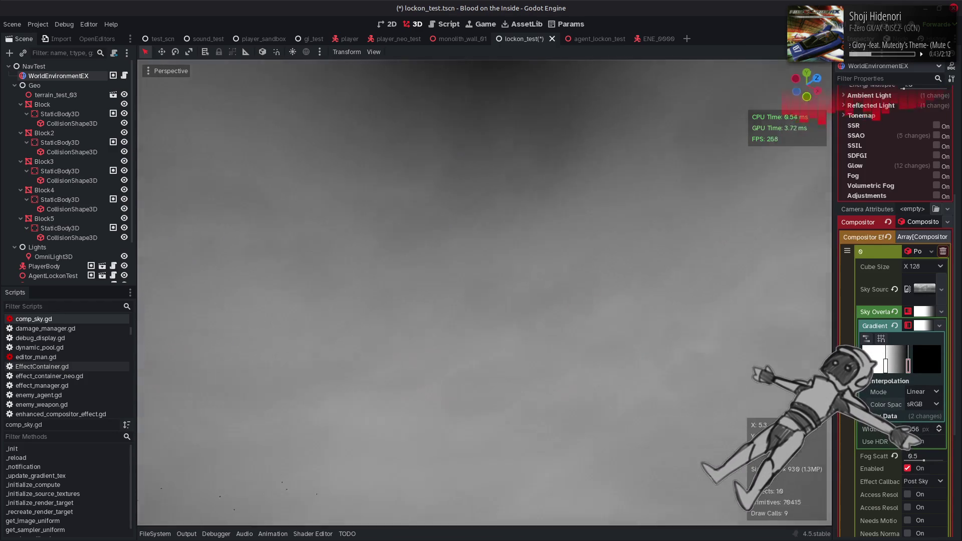
pyautogui.hotkey('ctrl', 's')
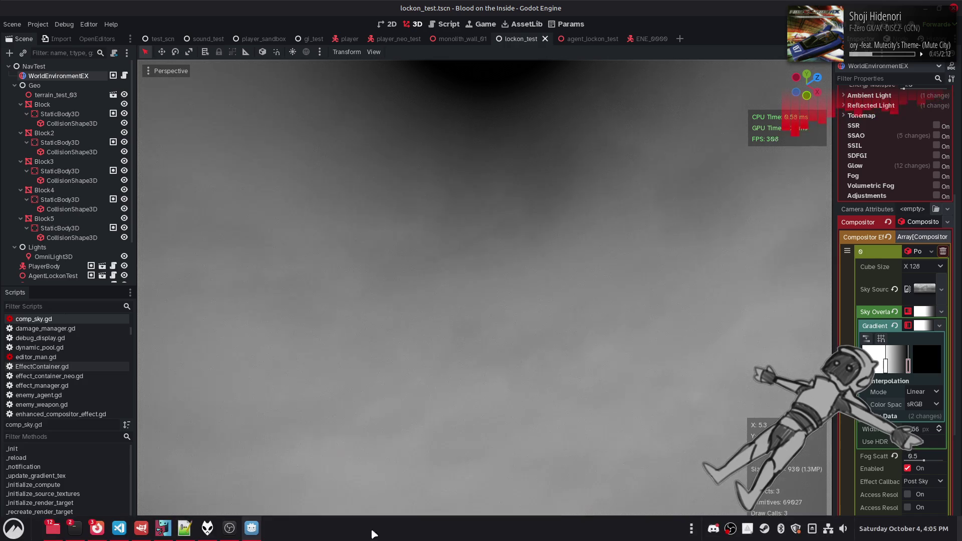
# Bring sky_gen.glsl forward and select the acos_approx function name near line 165
pyautogui.click(208, 528)
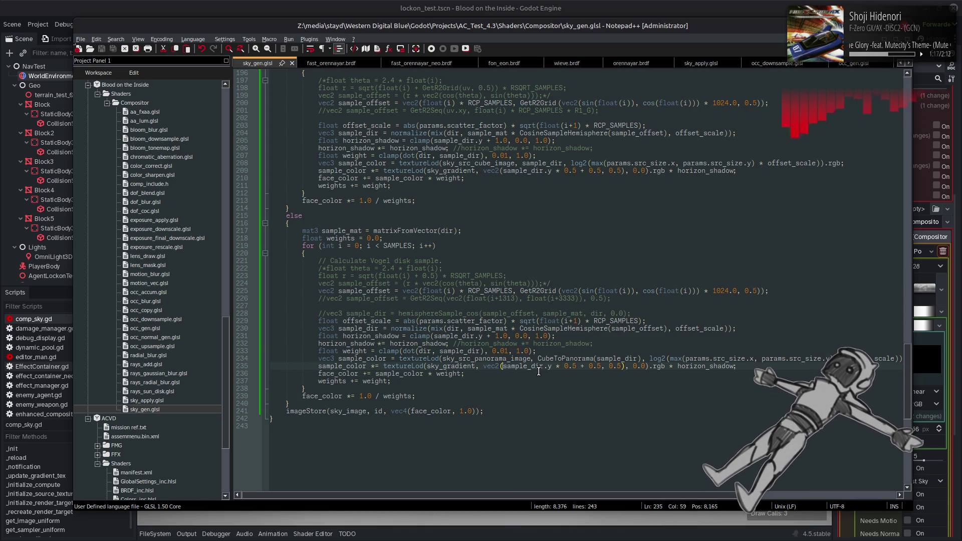
pyautogui.scroll(20, 538, 371)
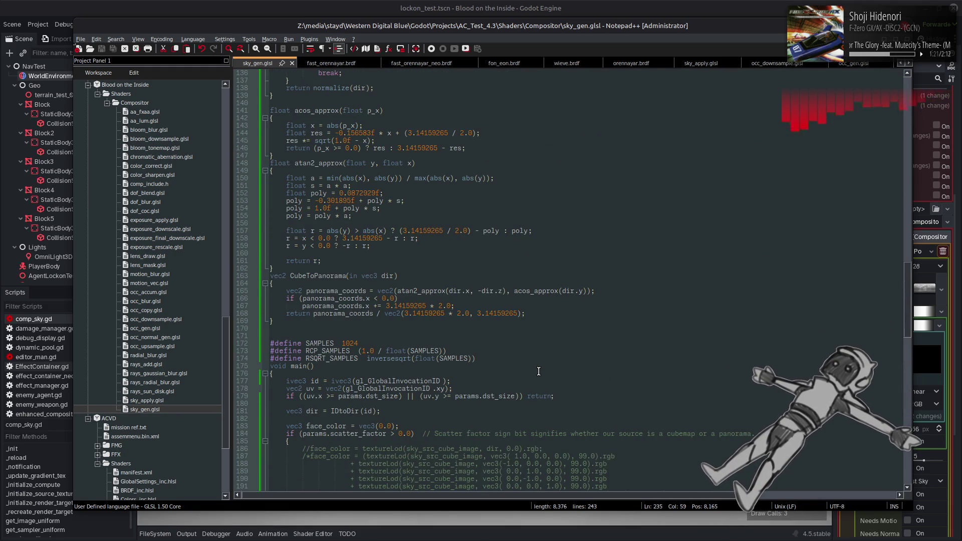
pyautogui.doubleClick(539, 290)
pyautogui.hotkey('ctrl', 'c')
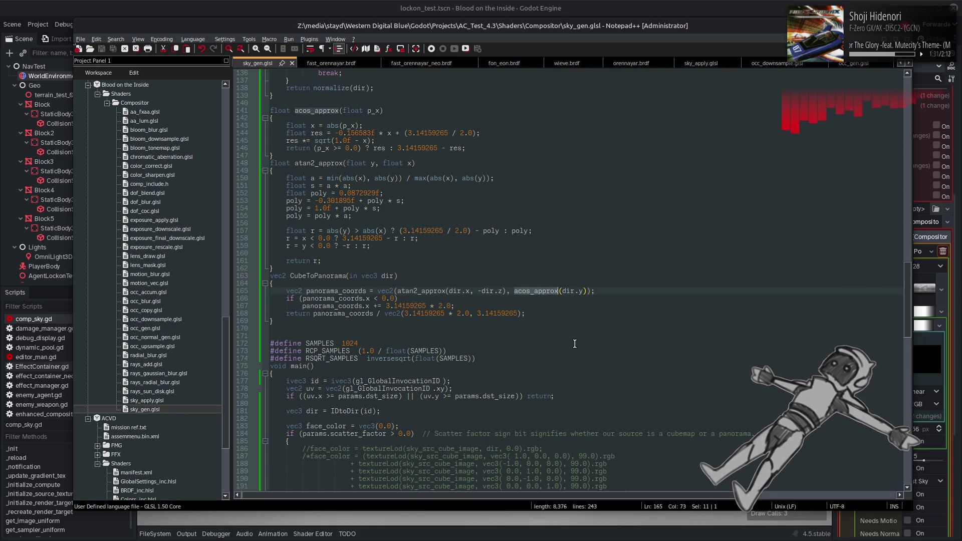
pyautogui.scroll(-19, 574, 343)
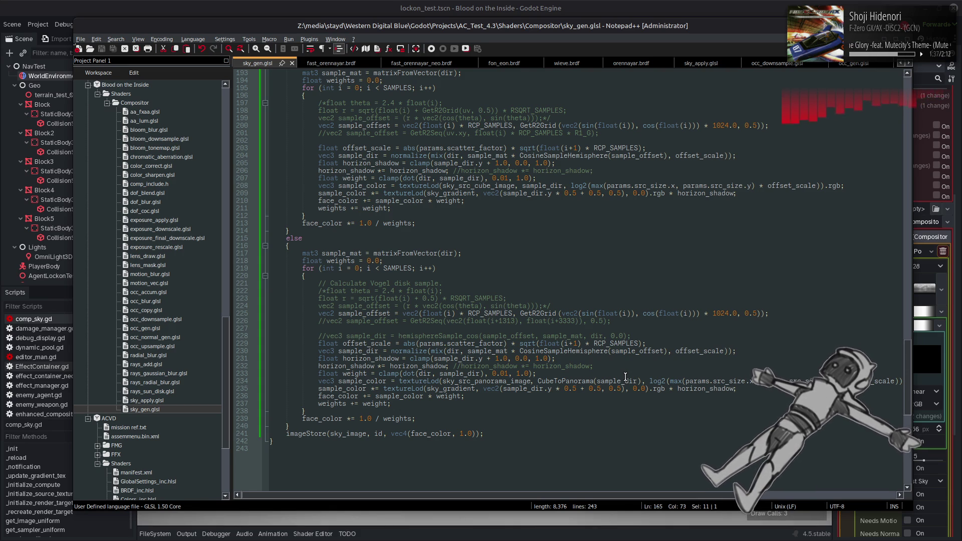
# Paste acos_approx into line 235's gradient lookup and add the 1.0 / 3.14159265 * 2.0 scaling
pyautogui.click(503, 389)
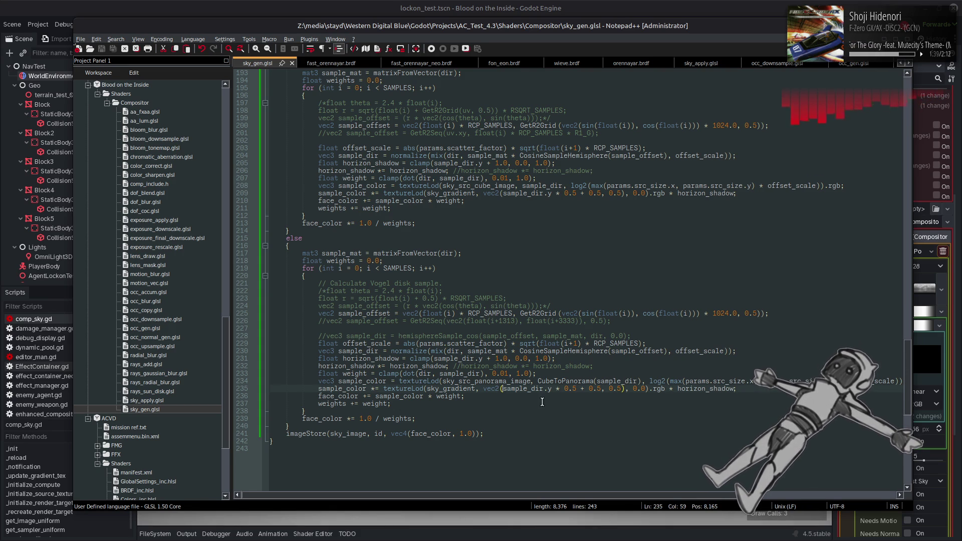
pyautogui.hotkey('ctrl', 'v')
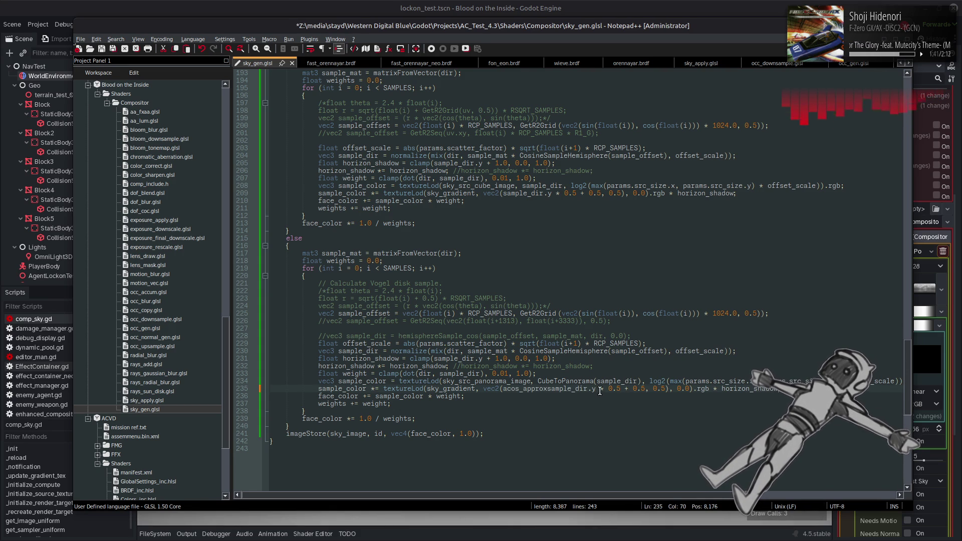
pyautogui.write('(')
pyautogui.write(')')
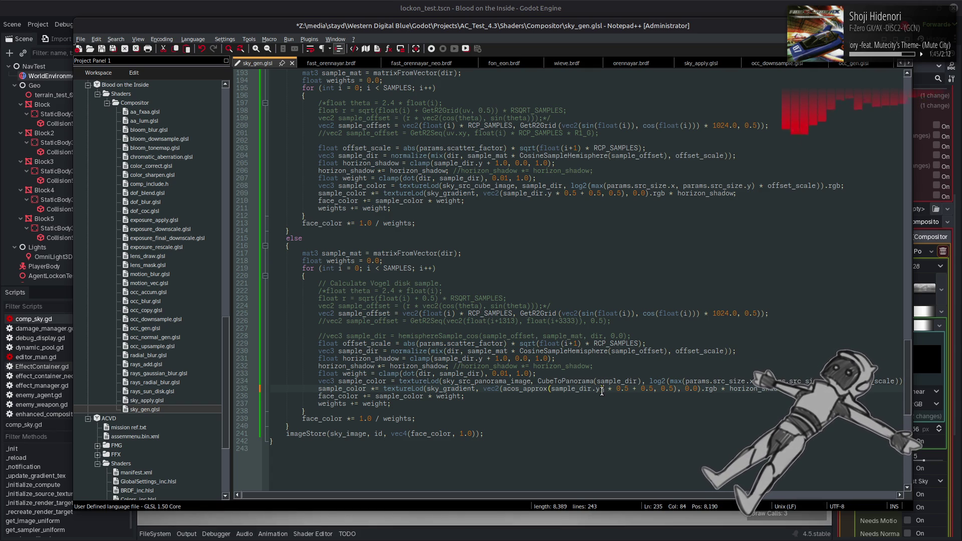
pyautogui.write(')')
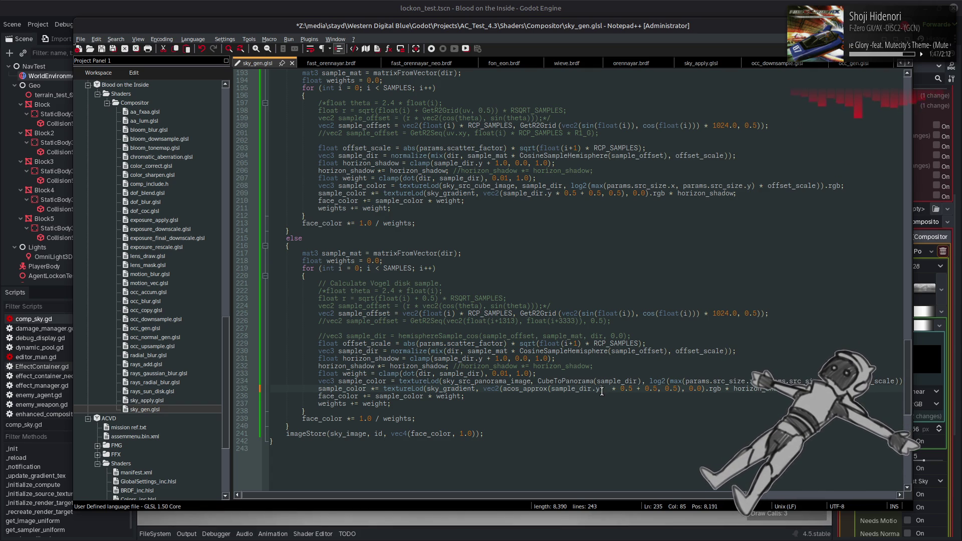
pyautogui.write('/')
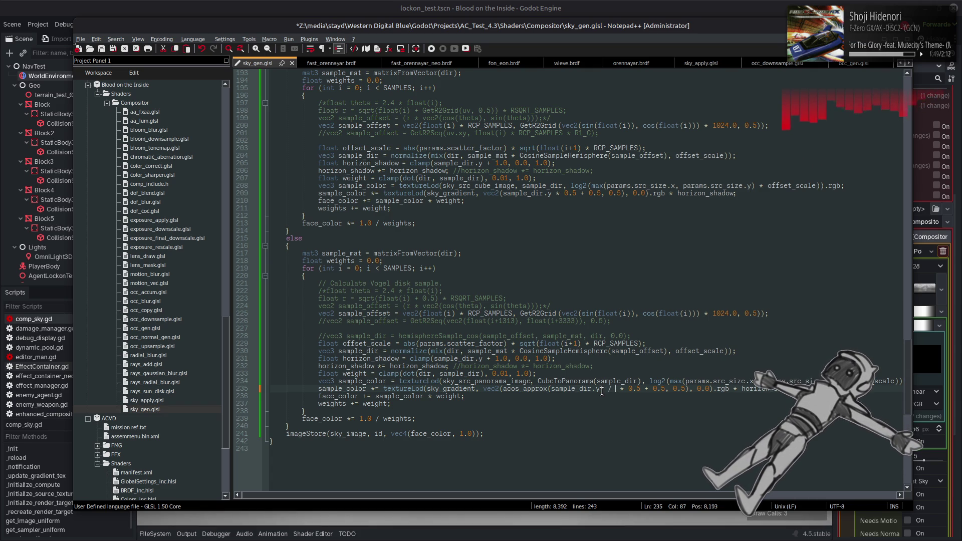
pyautogui.press('BackSpace')
pyautogui.press('BackSpace')
pyautogui.write('* ()')
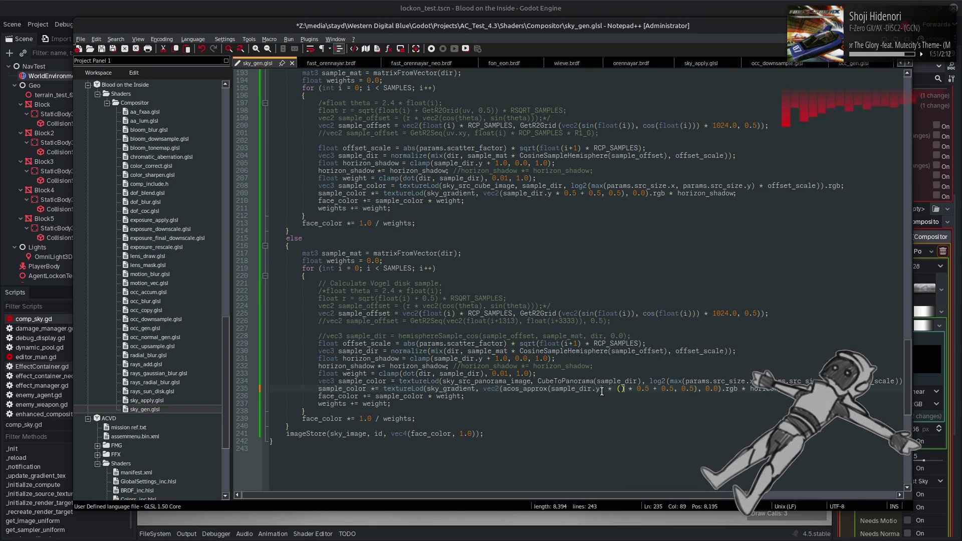
pyautogui.write('1.0 / ()')
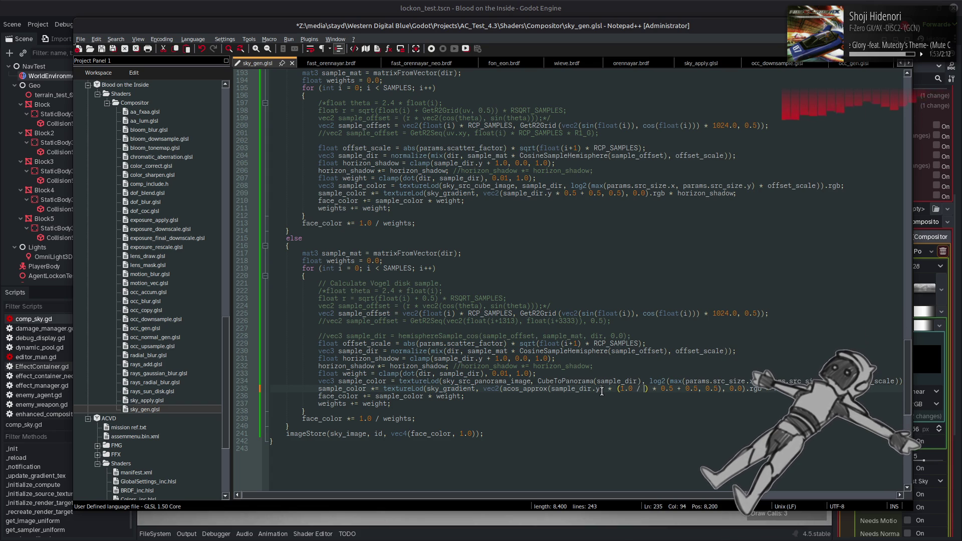
pyautogui.write('3.141592')
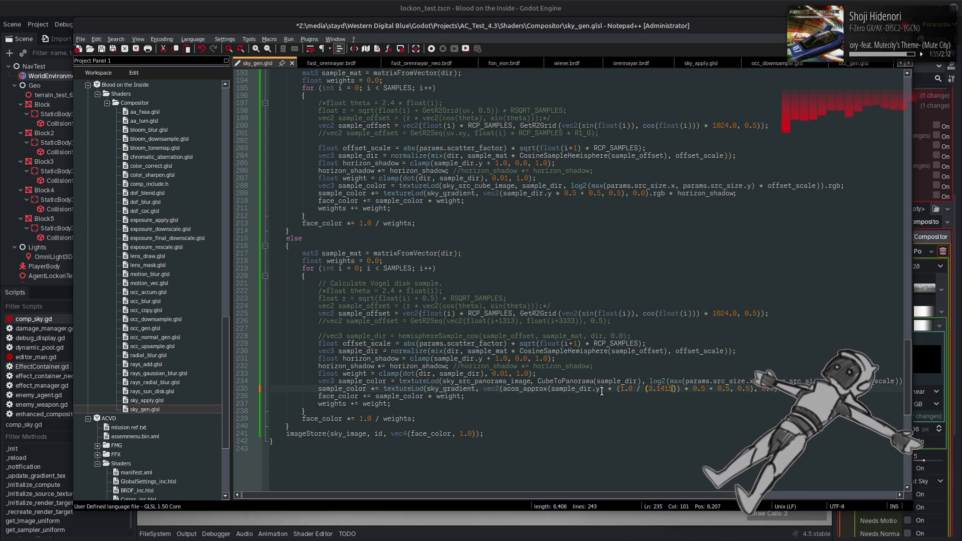
pyautogui.write('65 * 2.0')
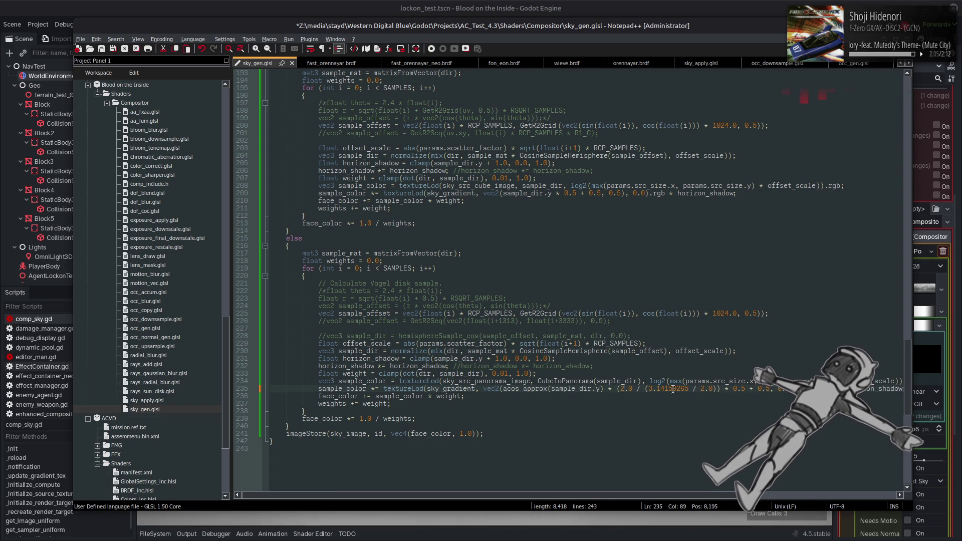
# Tidy line 235 to acos_approx(sample_dir.y) * (2.0 / 3.14159265) and save sky_gen.glsl
pyautogui.click(690, 389)
pyautogui.press('Delete')
pyautogui.press('Delete')
pyautogui.press('Delete')
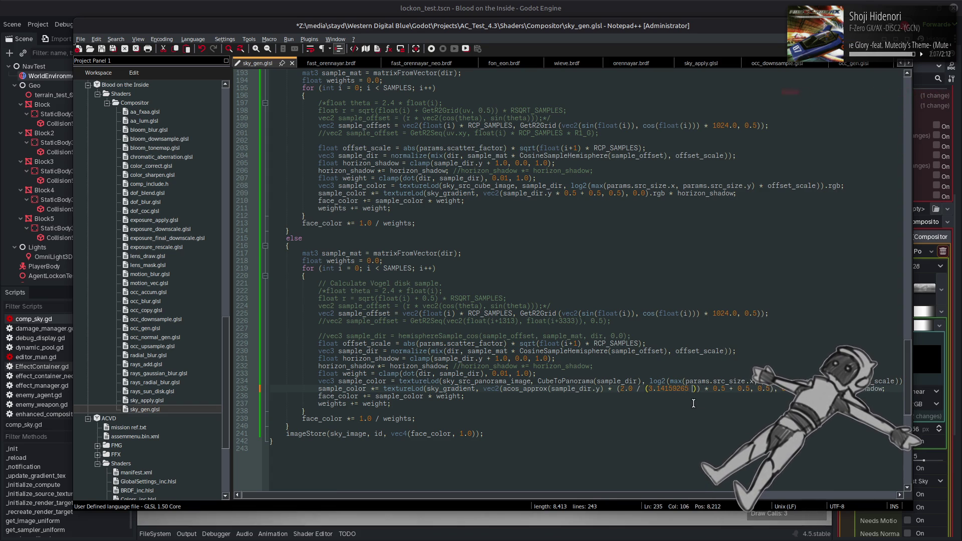
pyautogui.press('BackSpace')
pyautogui.click(647, 389)
pyautogui.press('BackSpace')
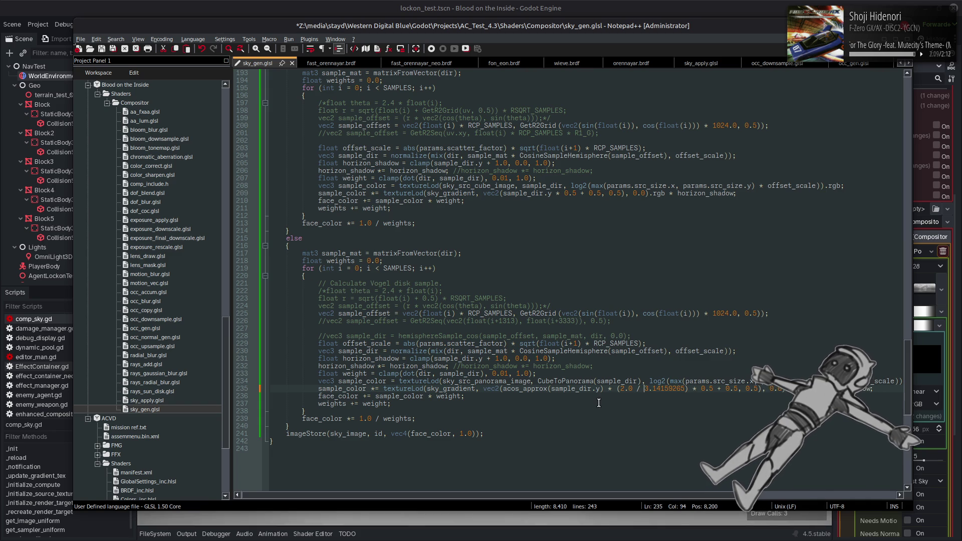
pyautogui.hotkey('ctrl', 's')
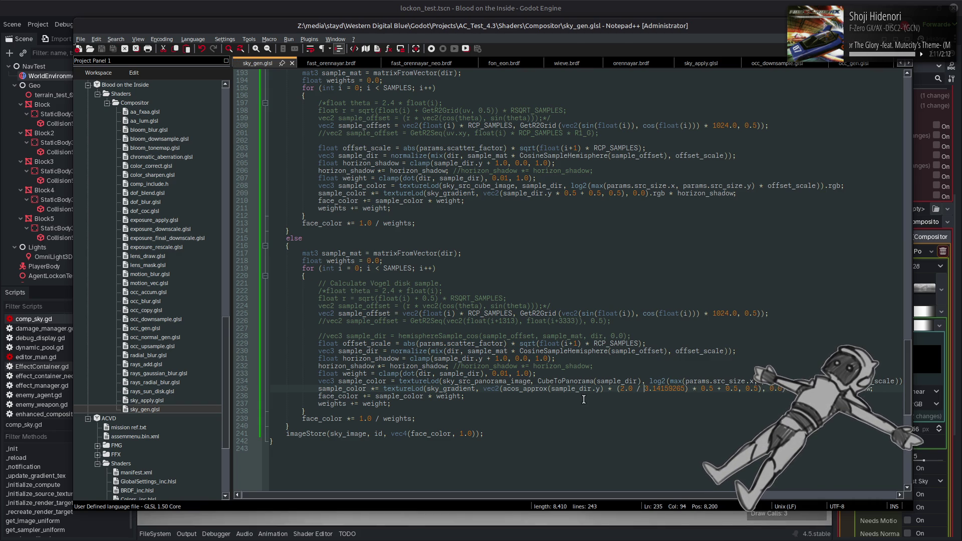
pyautogui.click(538, 5)
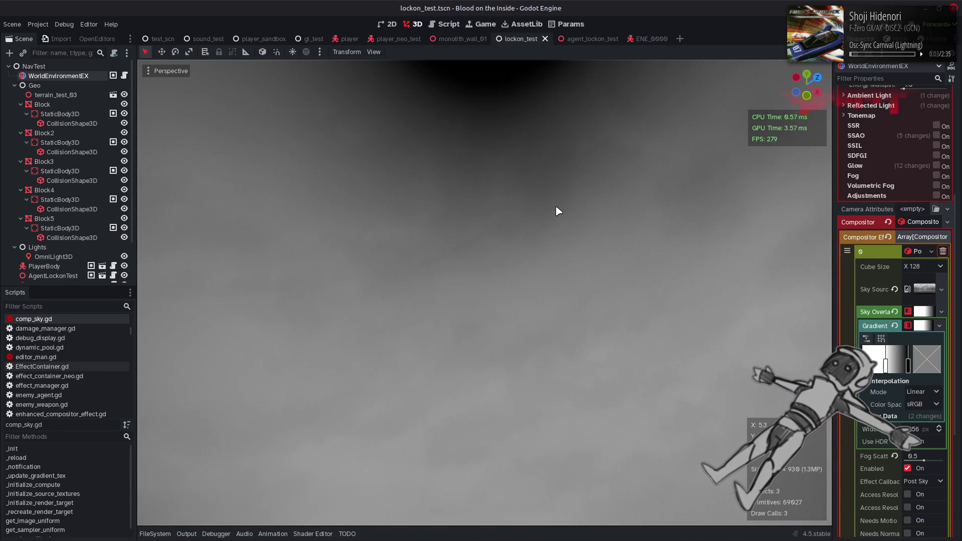
# Copy line 235's acos_approx expression over sample_dir.y in line 209's gradient lookup
pyautogui.hotkey('alt', 'Tab')
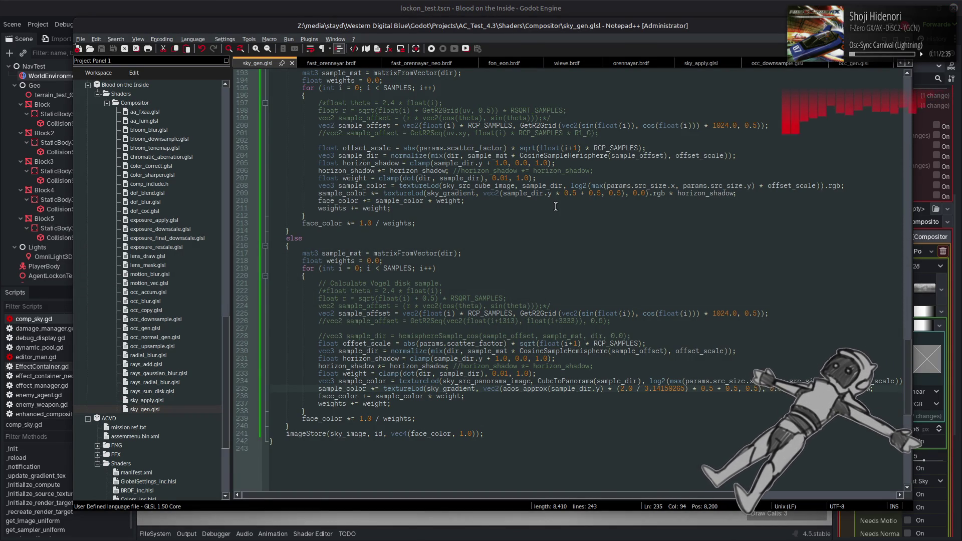
pyautogui.hotkey('alt', 'Tab')
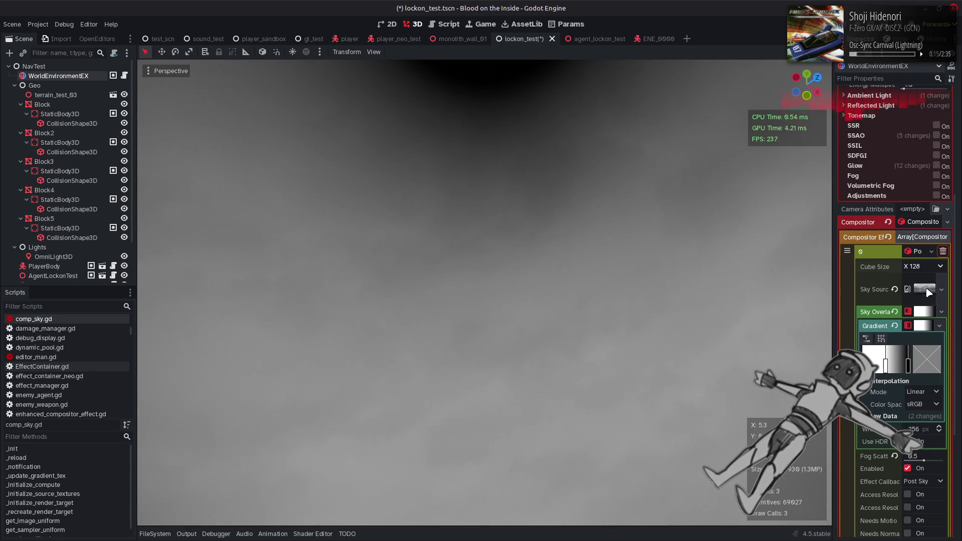
pyautogui.hotkey('alt', 'Tab')
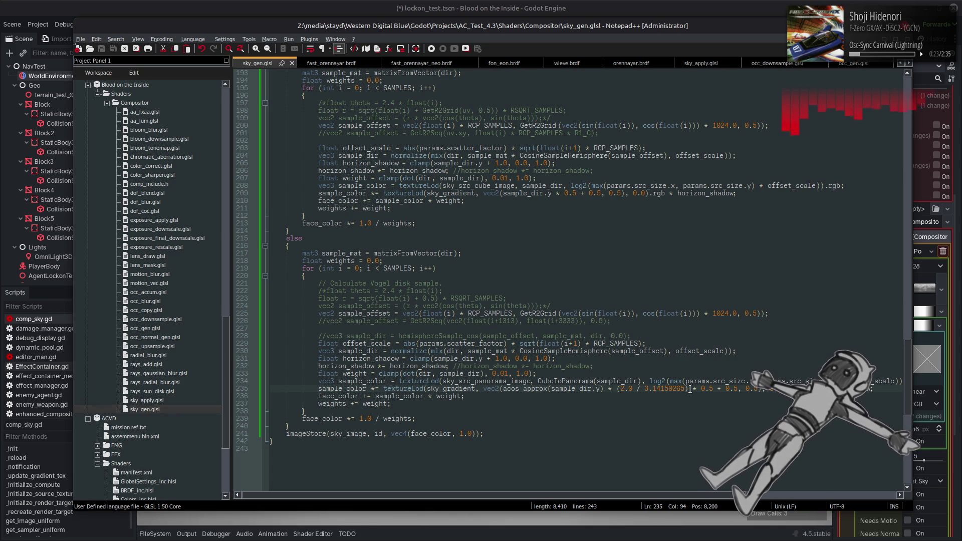
pyautogui.moveTo(690, 389); pyautogui.dragTo(502, 390)
pyautogui.hotkey('ctrl', 'c')
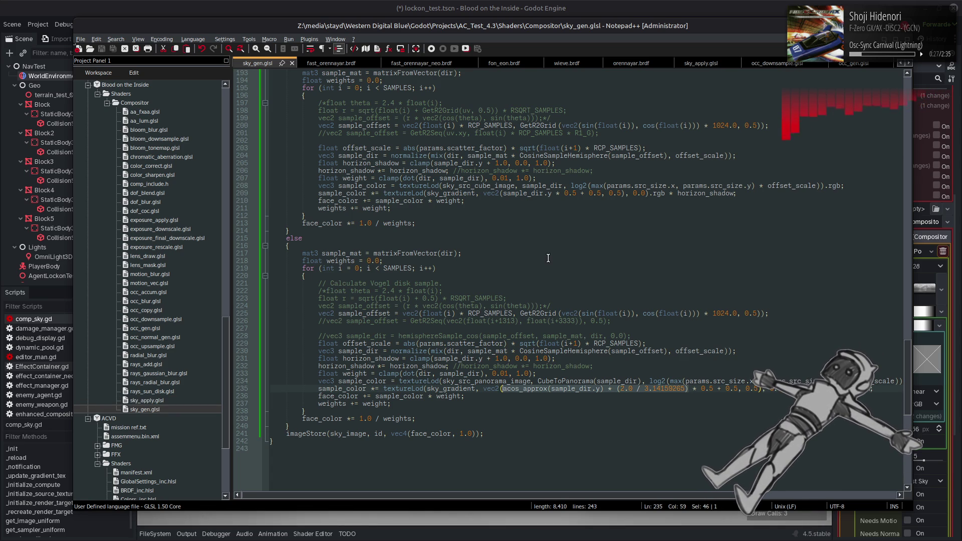
pyautogui.moveTo(552, 193); pyautogui.dragTo(506, 196)
pyautogui.hotkey('ctrl', 'v')
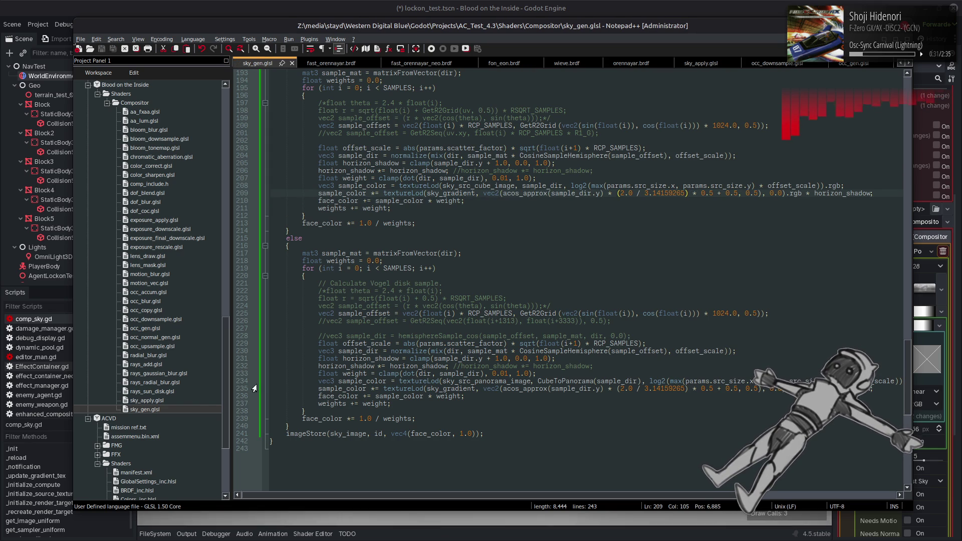
# Replace world_eye.y in sky_apply.glsl line 91 with acos_approx(world_eye.y) * (2.0 / 3.14159265) and save
pyautogui.doubleClick(155, 402)
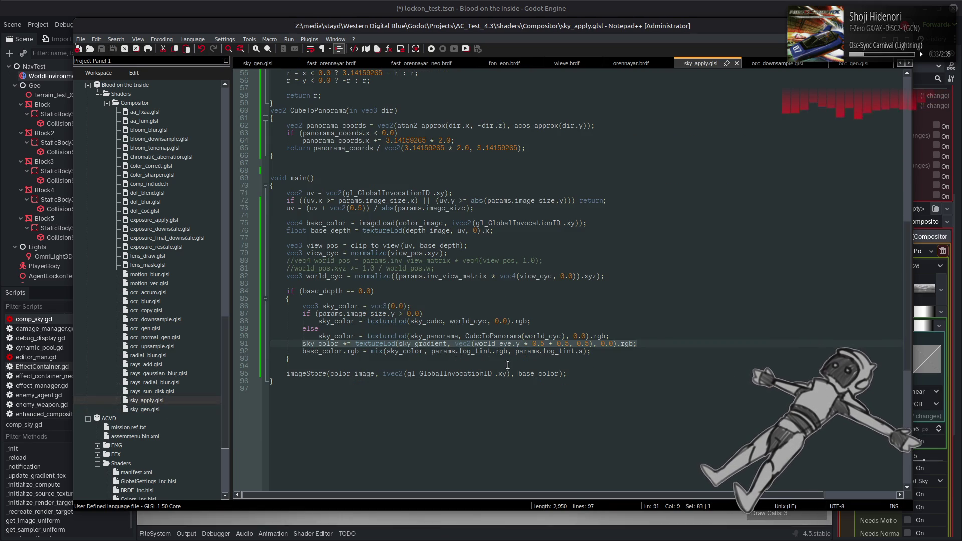
pyautogui.click(507, 364)
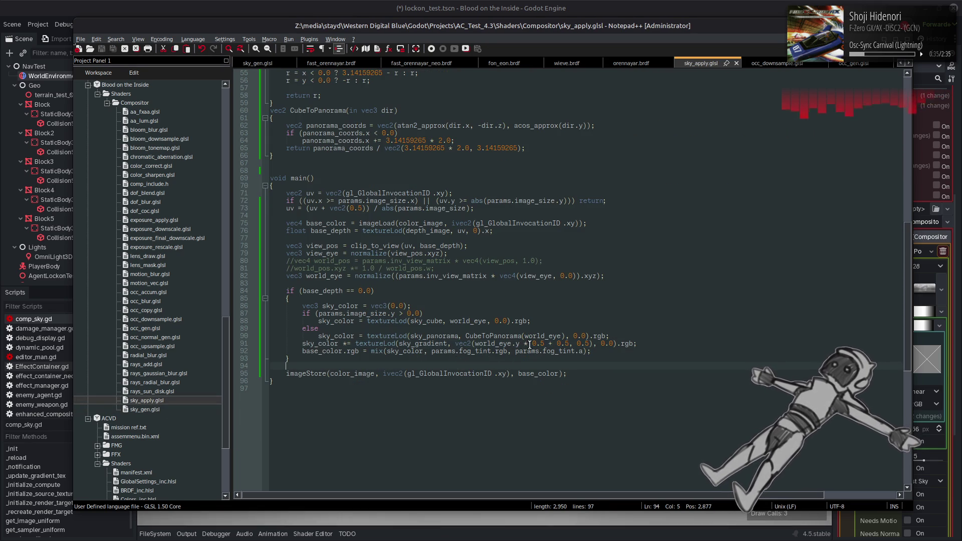
pyautogui.moveTo(517, 345); pyautogui.dragTo(478, 345)
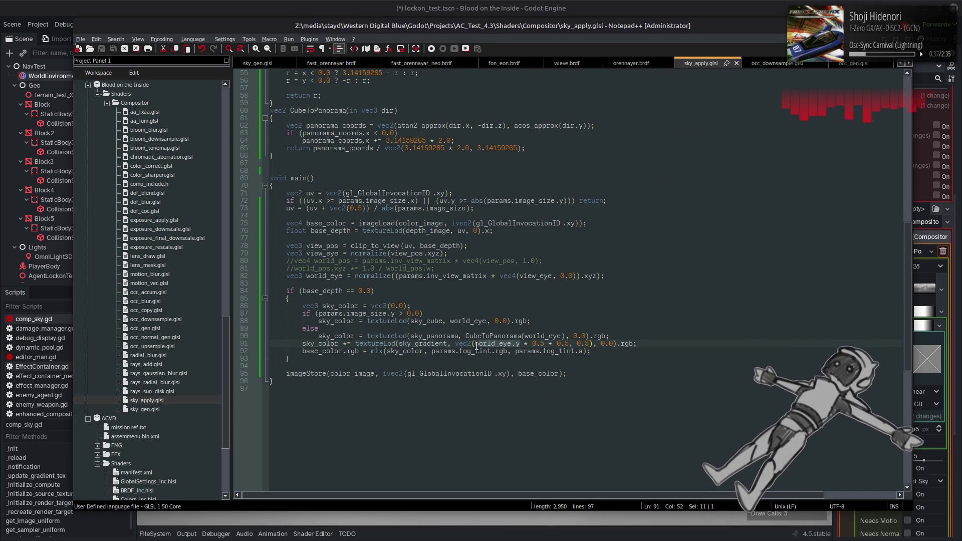
pyautogui.hotkey('ctrl', 'v')
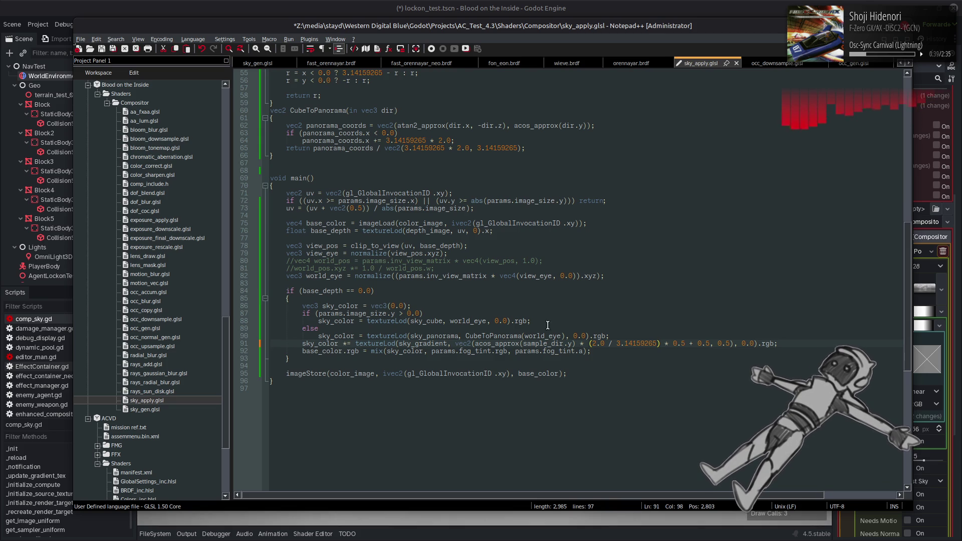
pyautogui.doubleClick(542, 343)
pyautogui.write('world_eye')
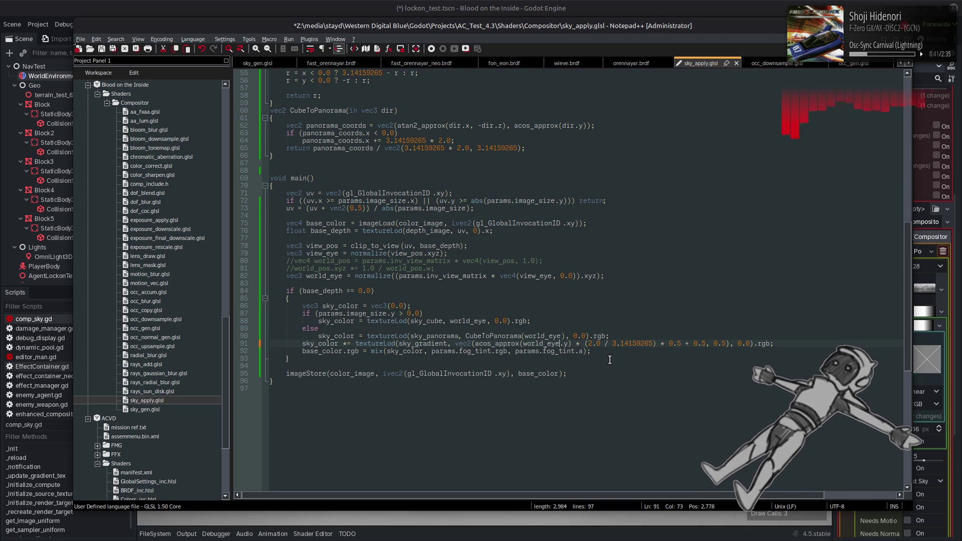
pyautogui.hotkey('ctrl', 's')
pyautogui.hotkey('alt', 'Tab')
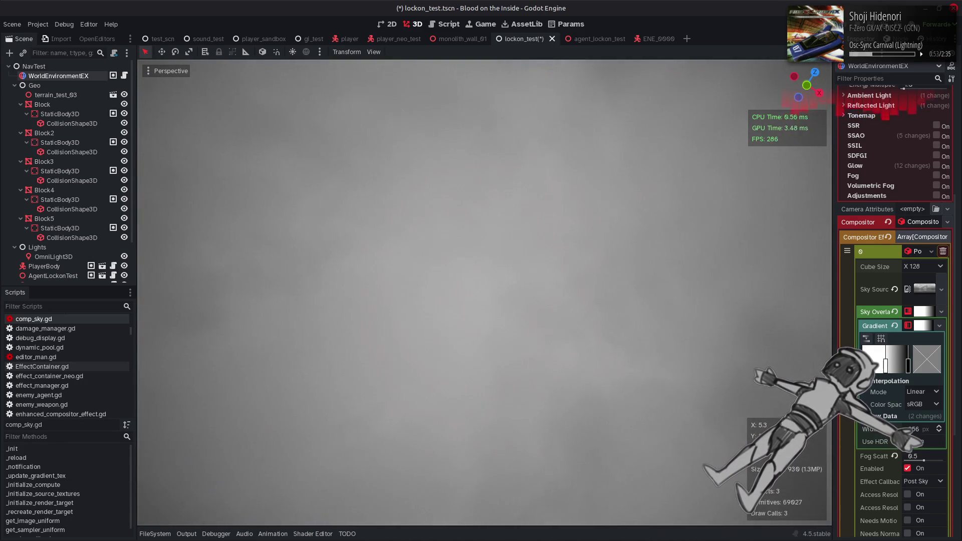
# Swap acos_approx for acos on line 91, save, and preview the sky in Godot
pyautogui.hotkey('alt', 'Tab')
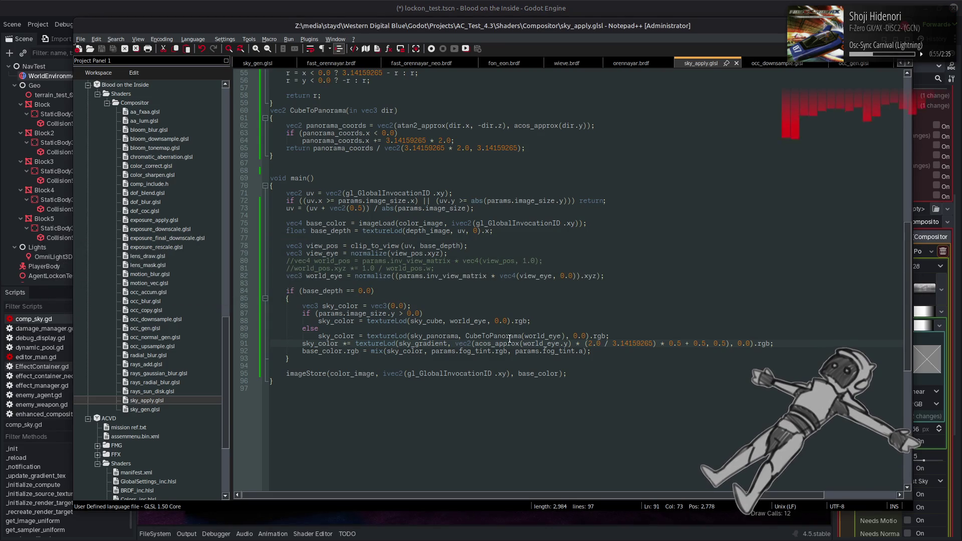
pyautogui.doubleClick(504, 342)
pyautogui.write('acos')
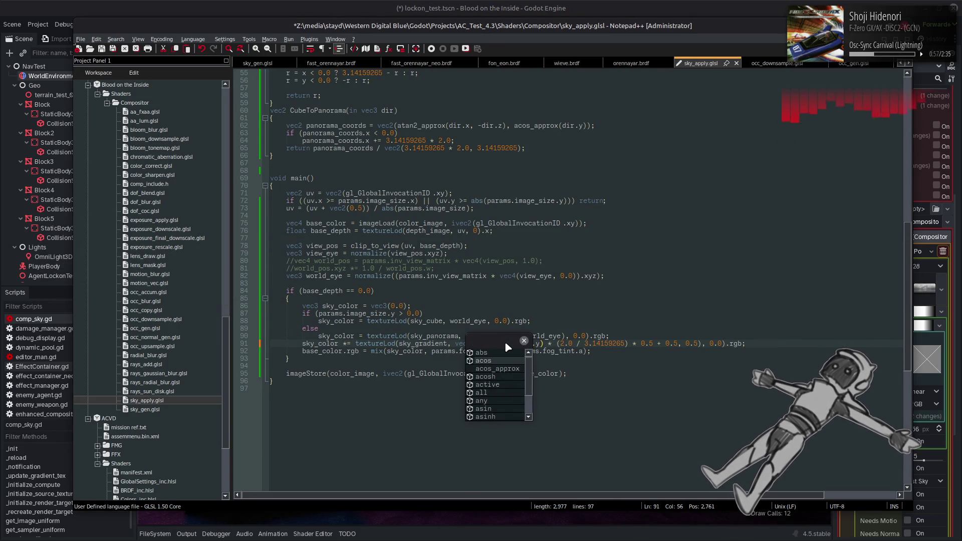
pyautogui.press('Escape')
pyautogui.hotkey('ctrl', 's')
pyautogui.hotkey('alt', 'Tab')
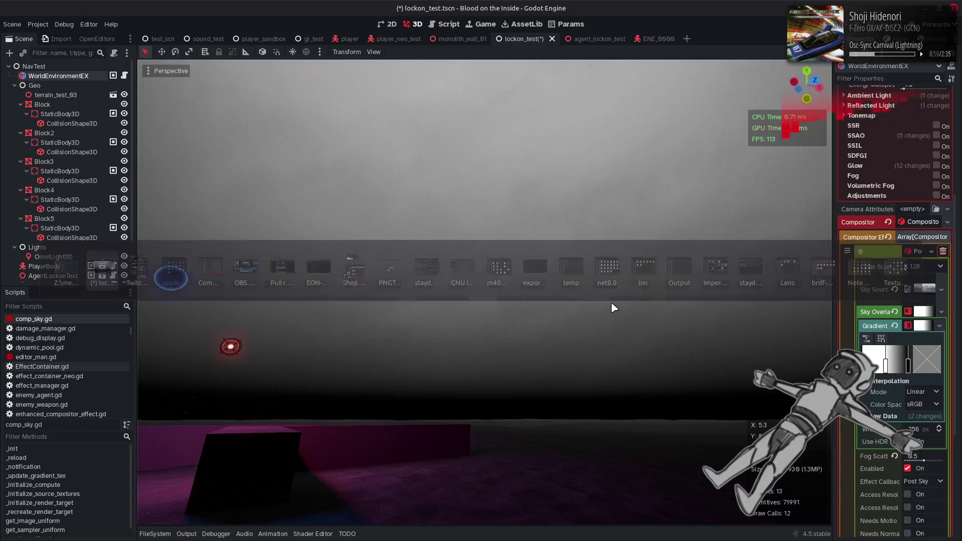
# Try a 1.0 factor instead of 2.0, preview it, then revert to 2.0 and save
pyautogui.hotkey('alt', 'Tab')
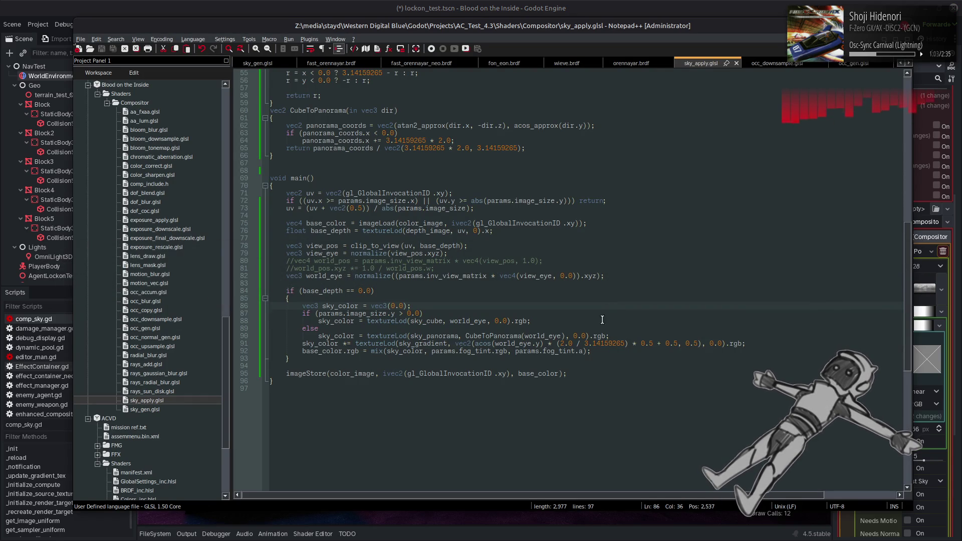
pyautogui.click(566, 343)
pyautogui.press('BackSpace')
pyautogui.write('1')
pyautogui.hotkey('ctrl', 's')
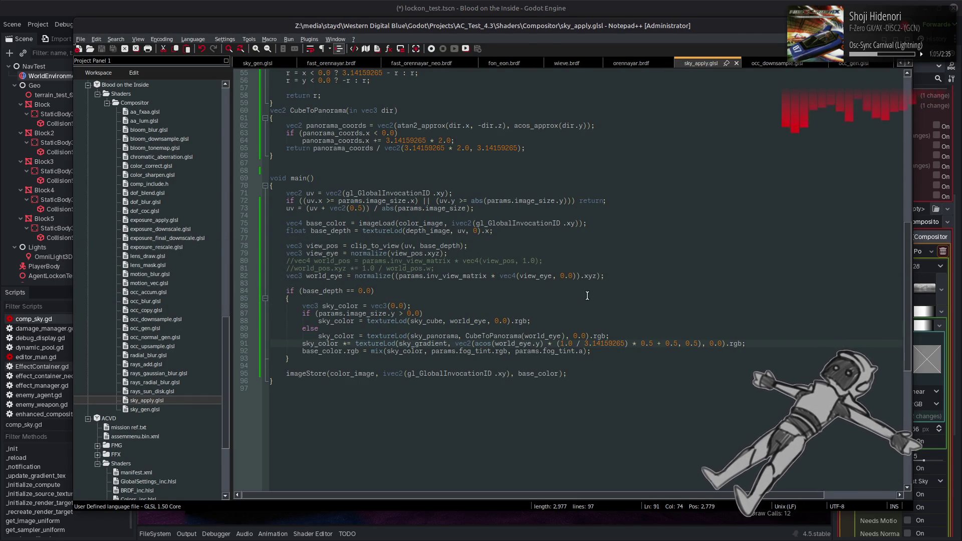
pyautogui.hotkey('alt', 'Tab')
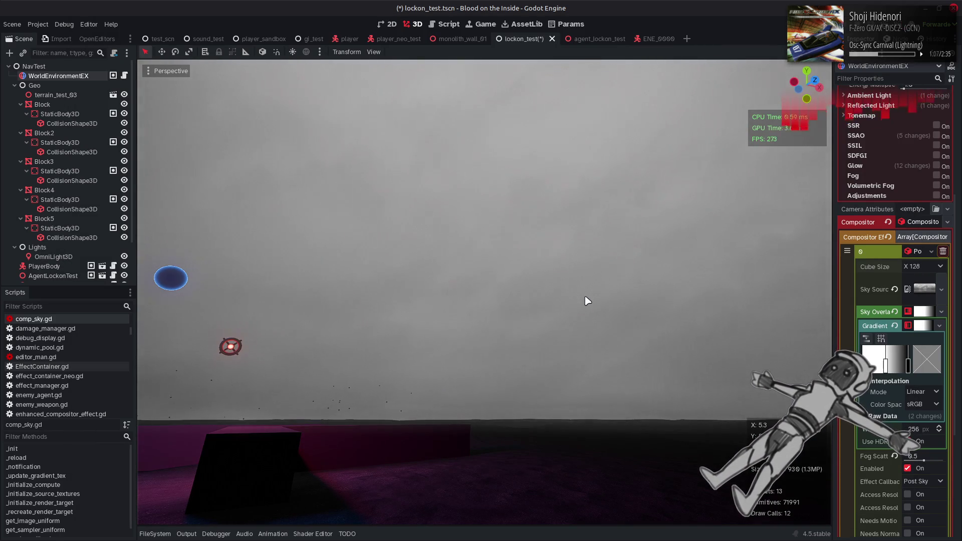
pyautogui.hotkey('alt', 'Tab')
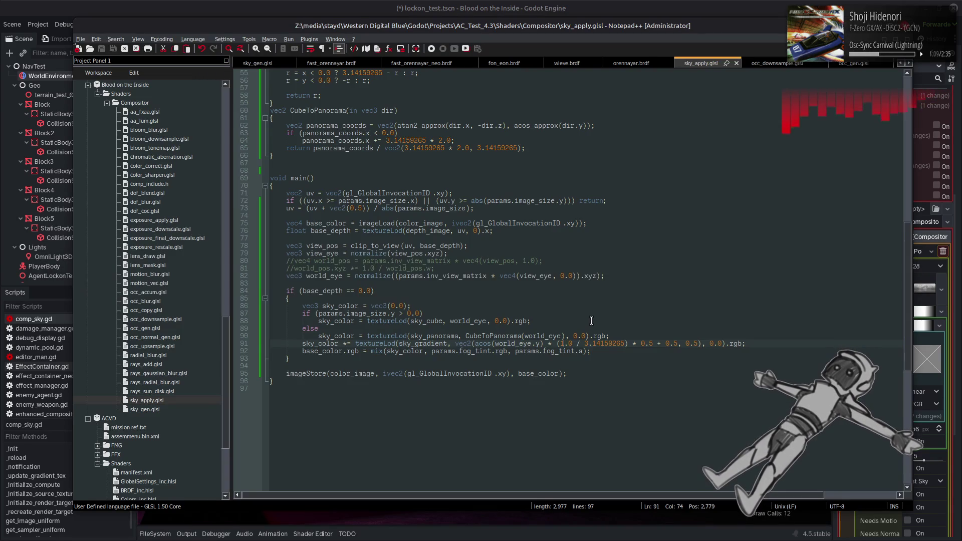
pyautogui.hotkey('ctrl', 'z')
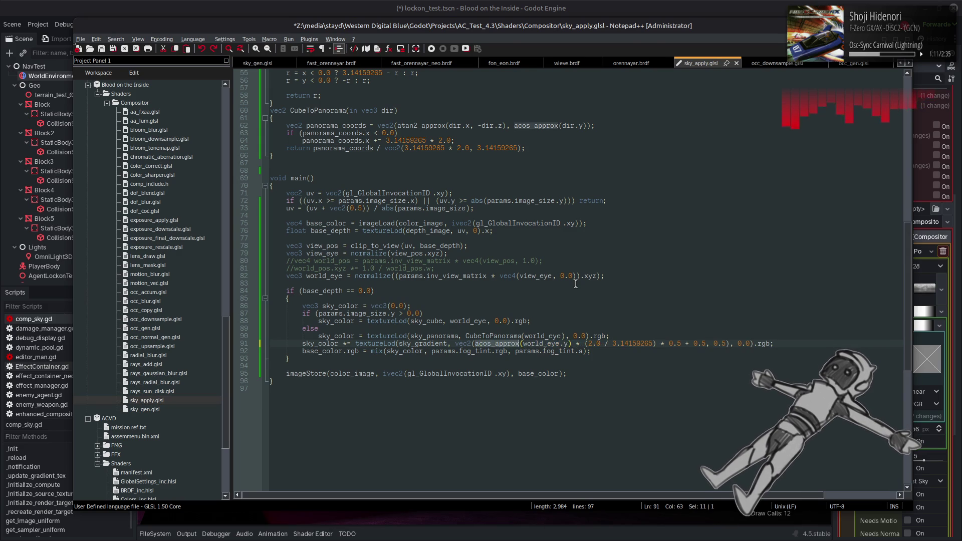
pyautogui.hotkey('ctrl', 's')
pyautogui.hotkey('alt', 'Tab')
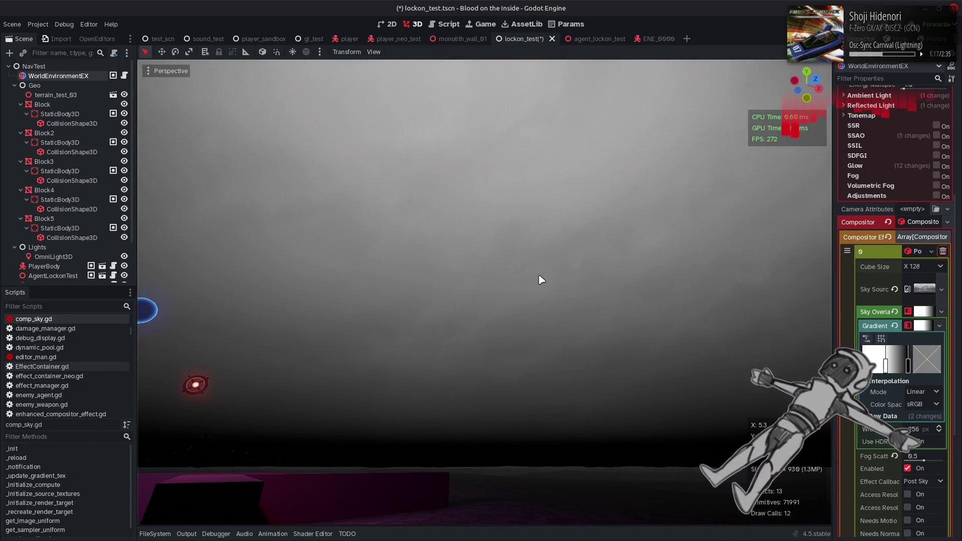
# Switch to the EON-diffuse main.glsl page in Firefox
pyautogui.hotkey('alt', 'Tab')
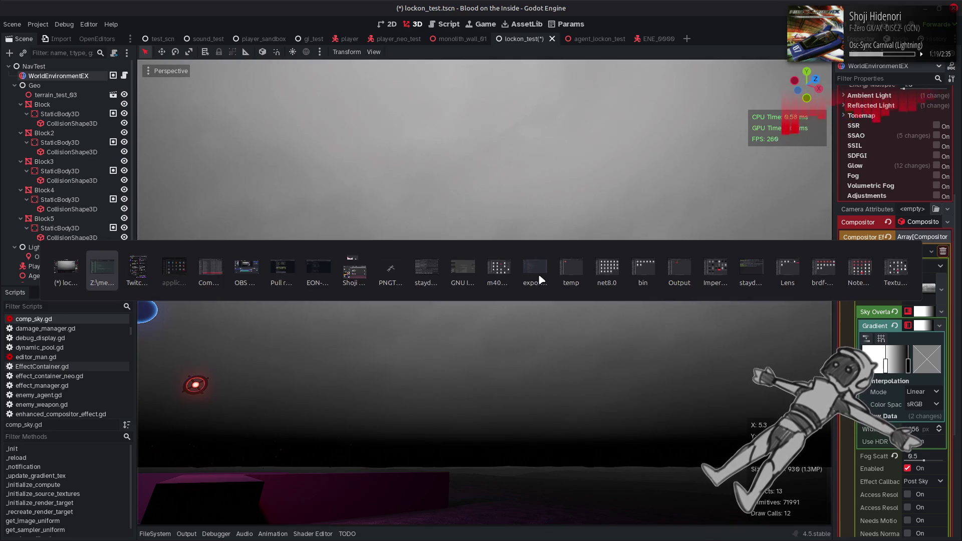
pyautogui.press('Tab')
pyautogui.press('Tab')
pyautogui.press('Tab')
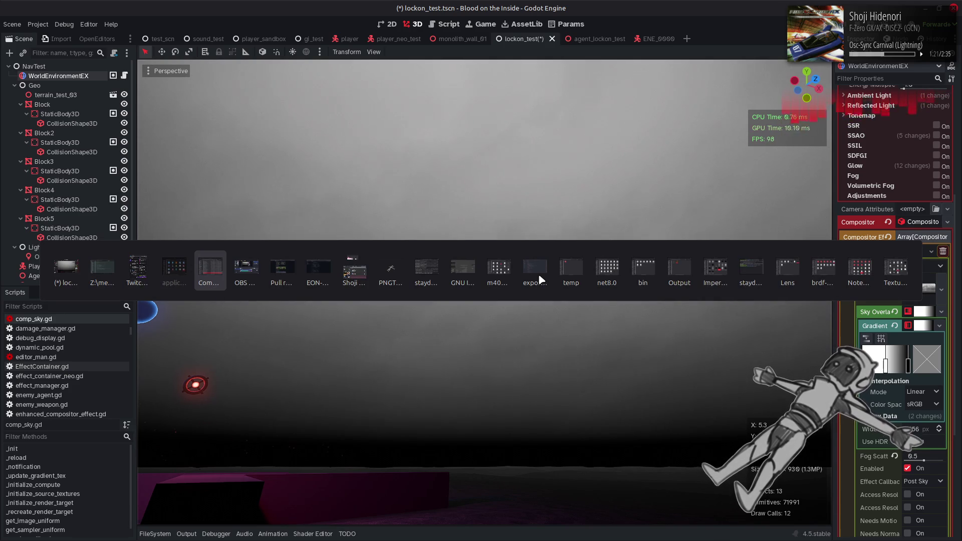
pyautogui.press('Tab')
pyautogui.press('Tab')
pyautogui.press('Tab')
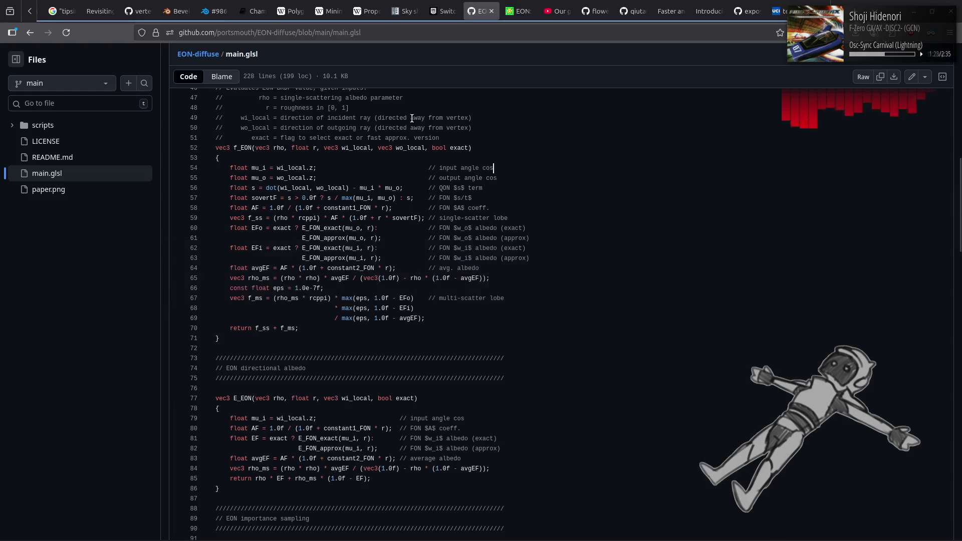
# Search desmos in a new tab and open the Desmos Graphing Calculator
pyautogui.rightClick(472, 12)
pyautogui.click(493, 20)
pyautogui.write('d')
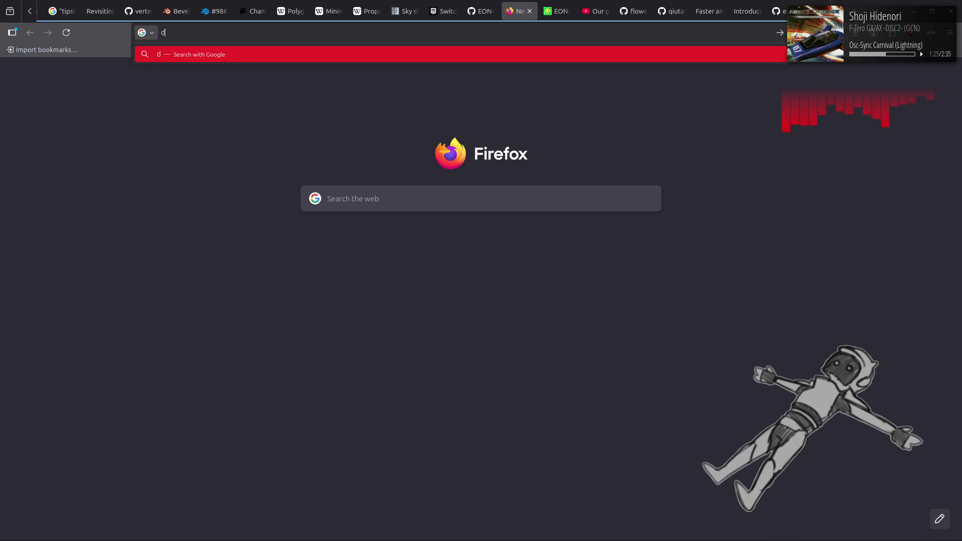
pyautogui.write('esmos')
pyautogui.press('Return')
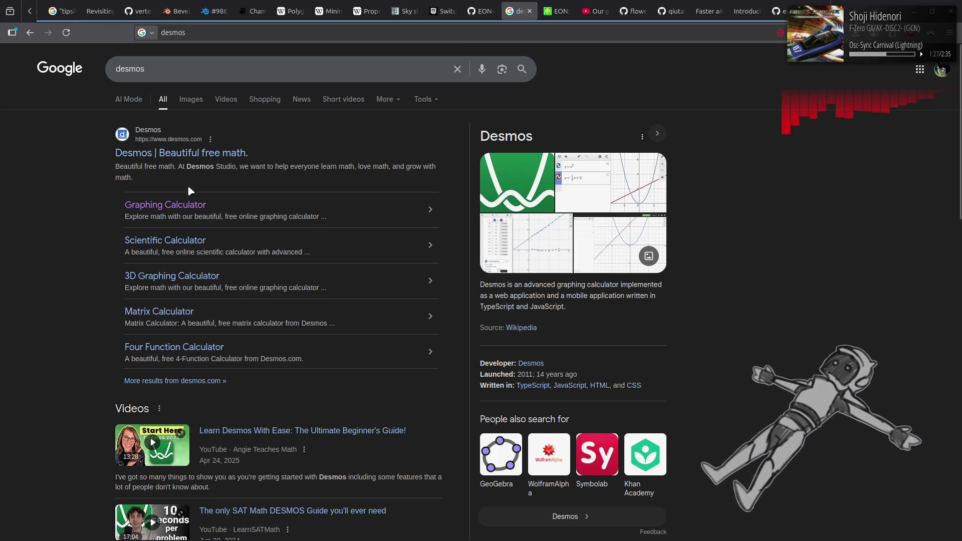
pyautogui.click(190, 208)
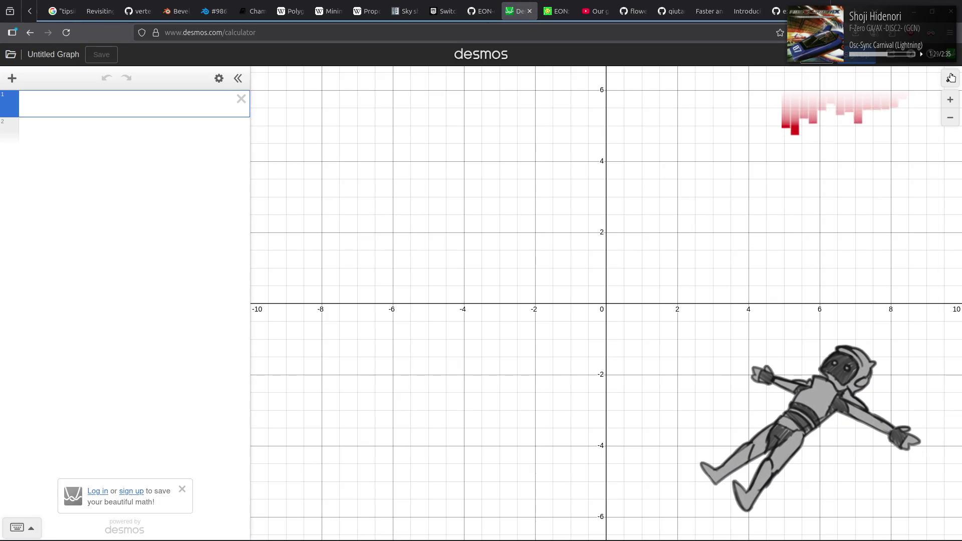
# Enable Reverse Contrast in the graph settings and focus the first expression row
pyautogui.click(949, 78)
pyautogui.click(836, 101)
pyautogui.click(700, 112)
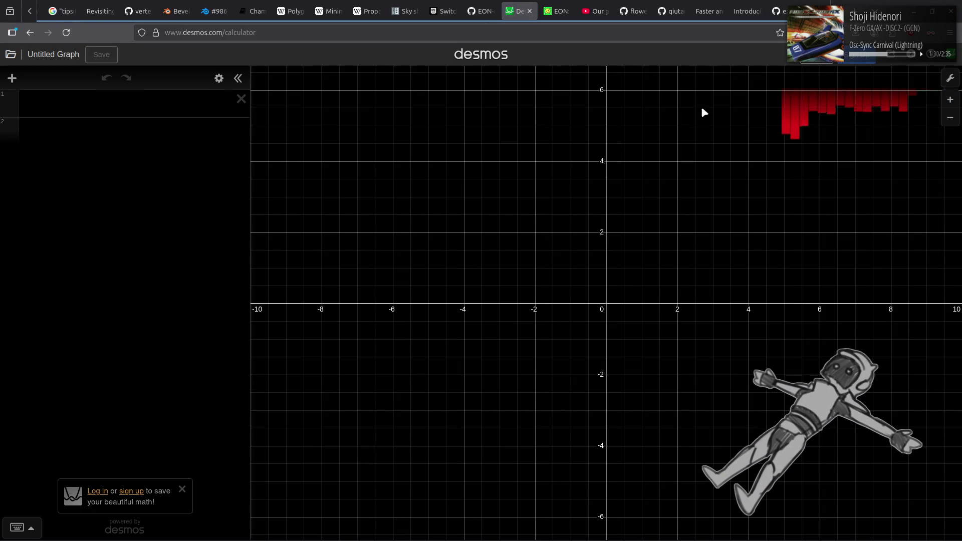
pyautogui.click(139, 106)
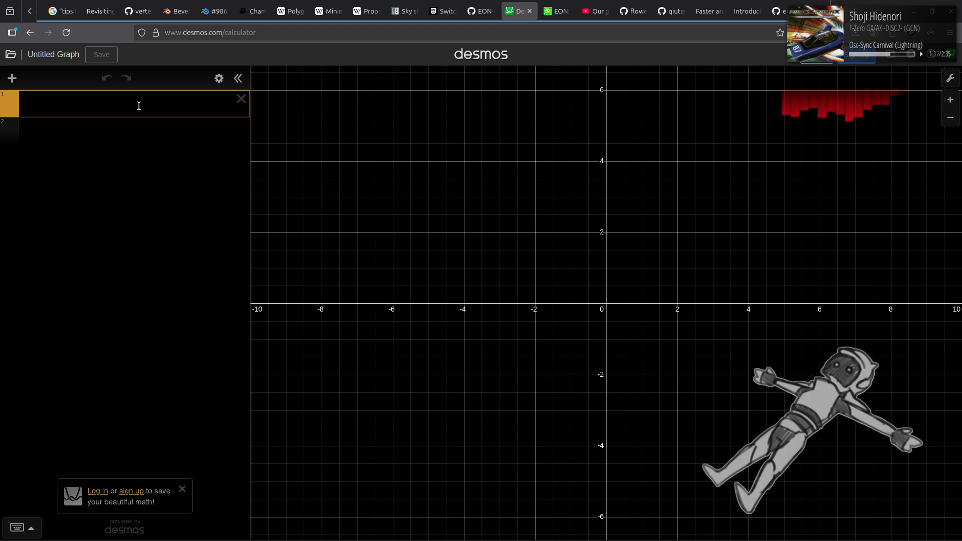
# Enter expression A = cos(x·π), inserting π from the math keypad
pyautogui.write('A =')
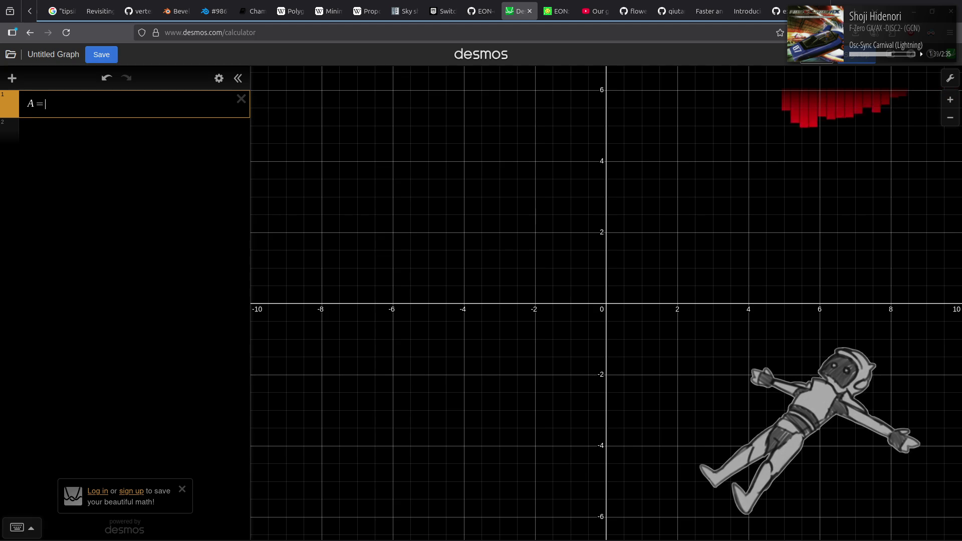
pyautogui.write(' x')
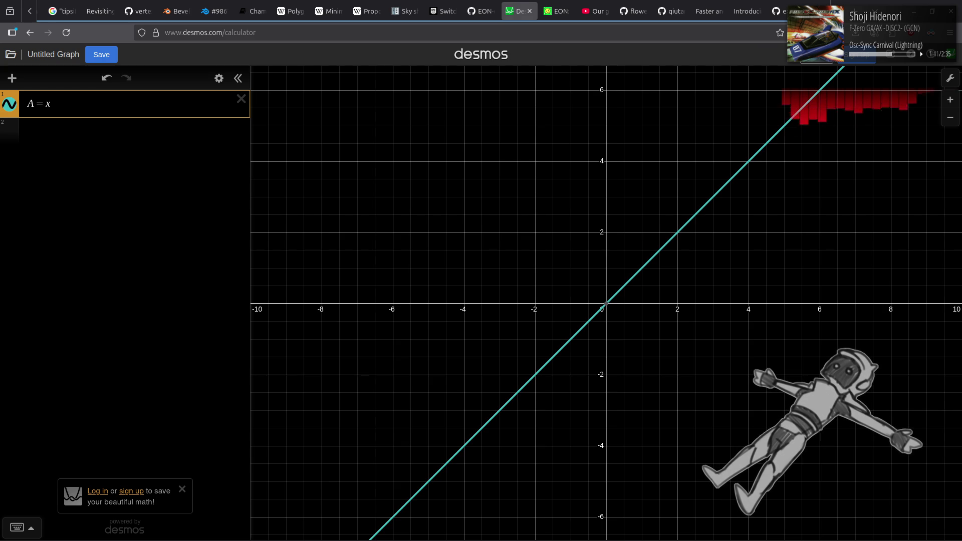
pyautogui.write('*')
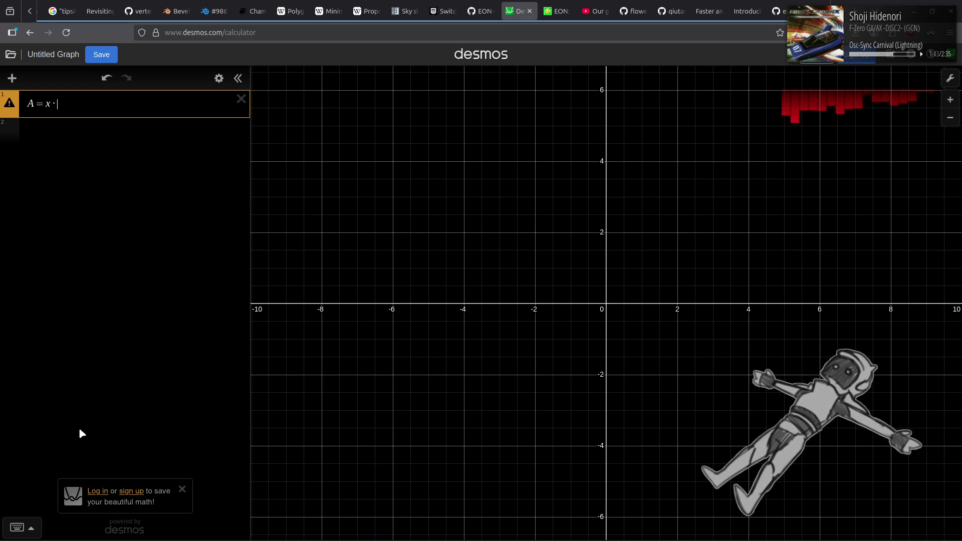
pyautogui.click(16, 527)
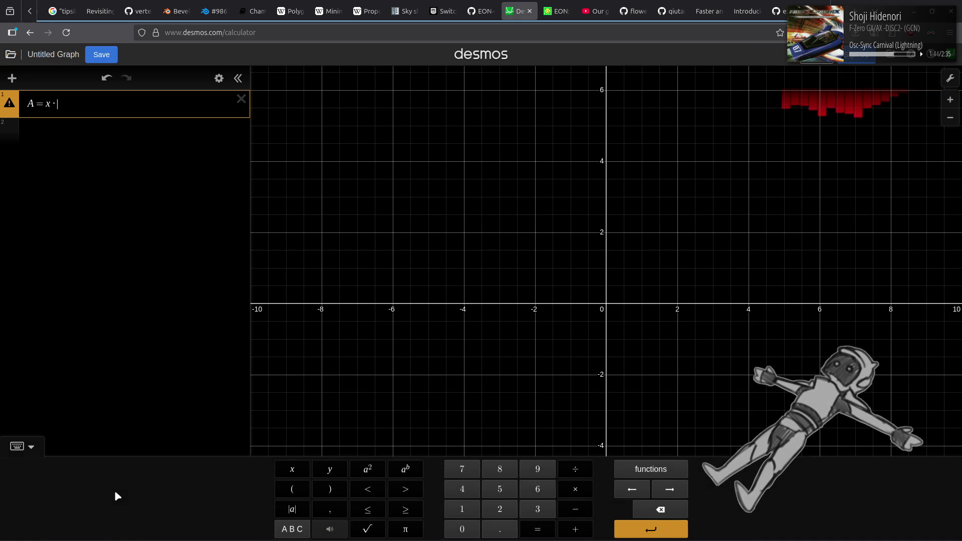
pyautogui.click(405, 529)
pyautogui.click(45, 105)
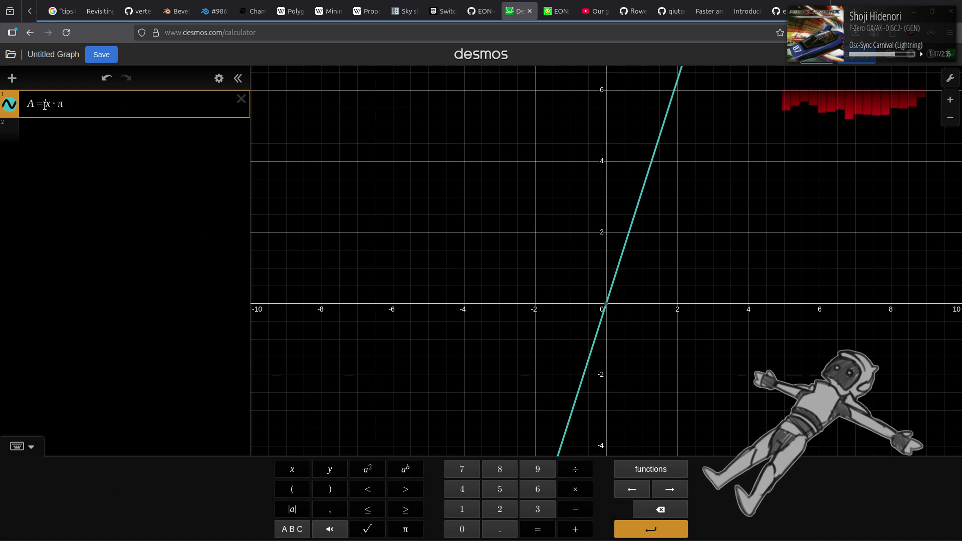
pyautogui.write('cos')
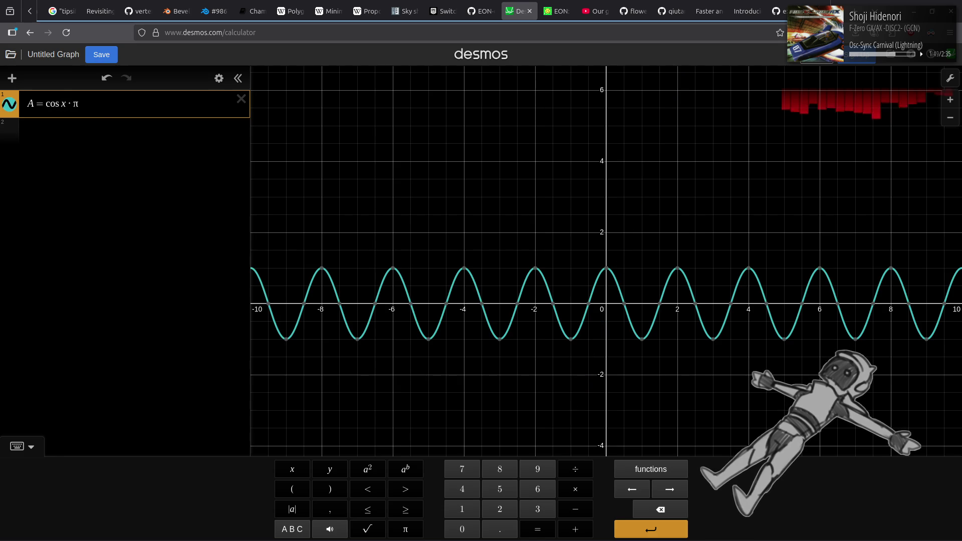
pyautogui.write('(')
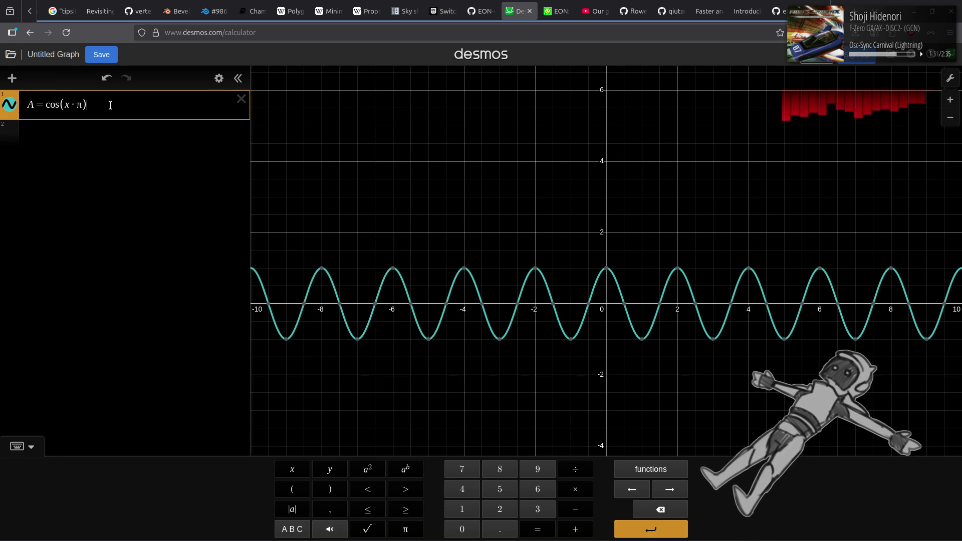
# Zoom in on the cosine wave, then start a second expression with B =
pyautogui.click(20, 445)
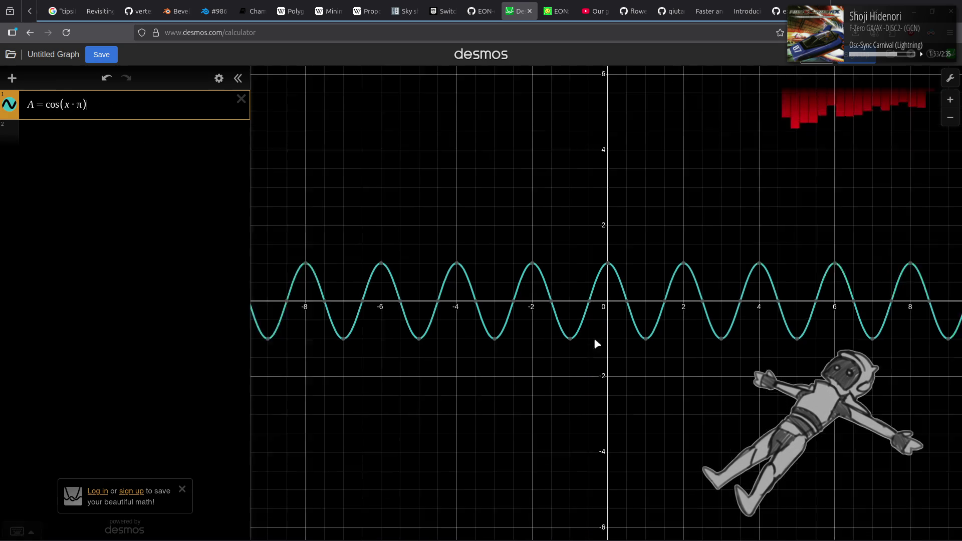
pyautogui.scroll(10, 617, 325)
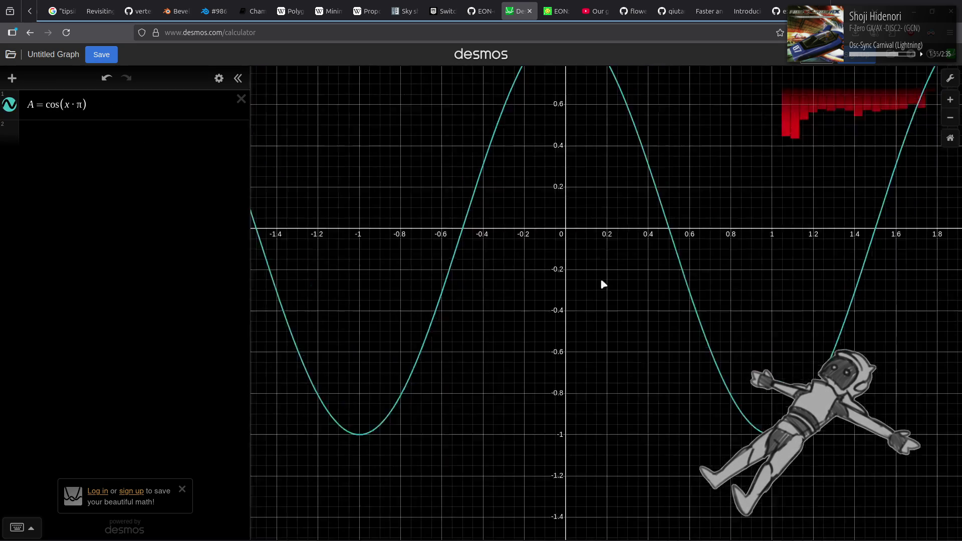
pyautogui.moveTo(604, 285); pyautogui.dragTo(565, 331)
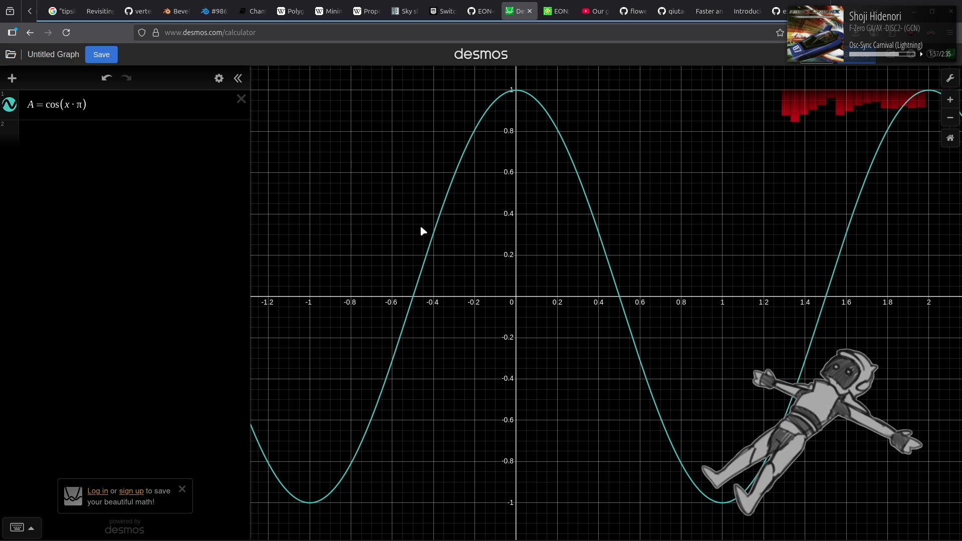
pyautogui.moveTo(421, 232)
pyautogui.mouseDown()
pyautogui.moveTo(403, 236)
pyautogui.moveTo(457, 165)
pyautogui.moveTo(653, 254)
pyautogui.moveTo(618, 260)
pyautogui.moveTo(629, 275)
pyautogui.moveTo(635, 262)
pyautogui.mouseUp()
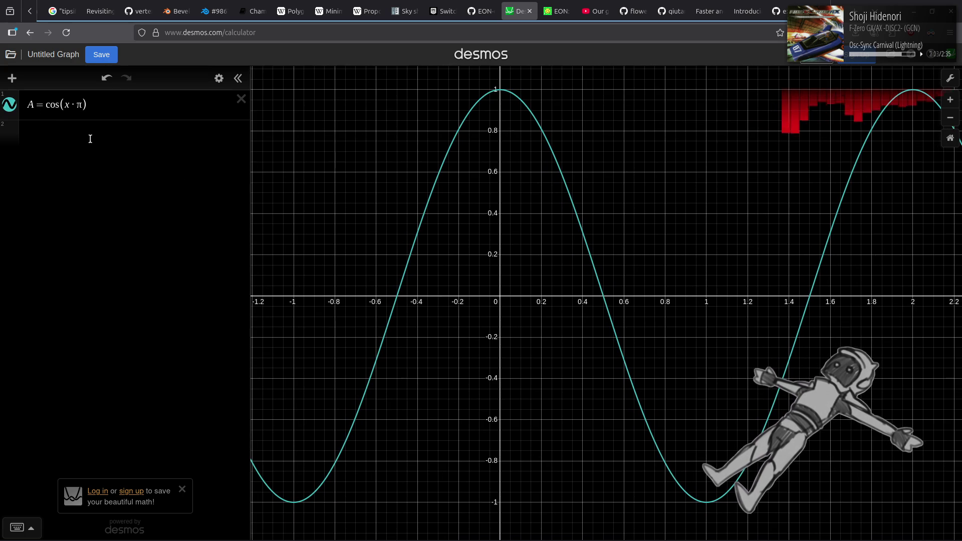
pyautogui.click(90, 139)
pyautogui.write('B ')
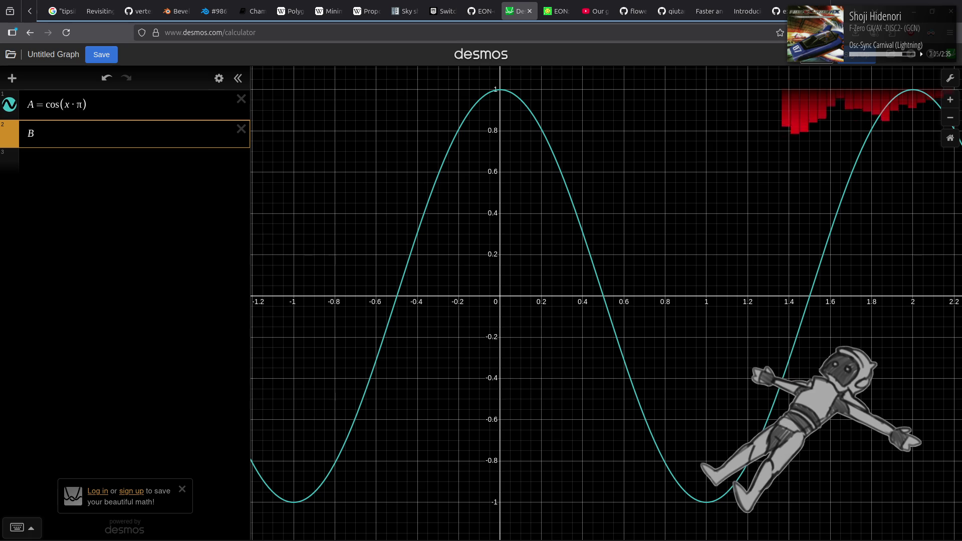
pyautogui.write('=')
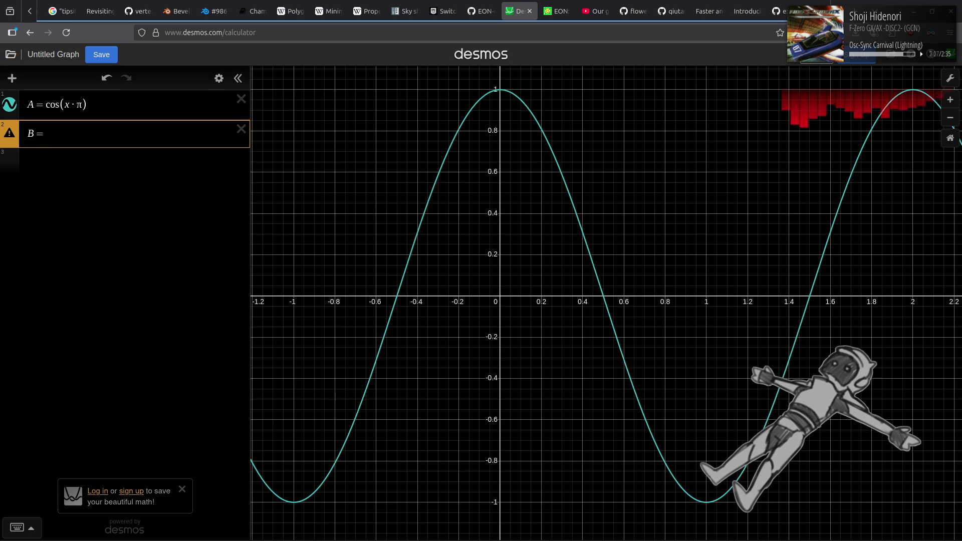
# Start expression B as cos⁻¹(A) using the functions keypad
pyautogui.click(17, 527)
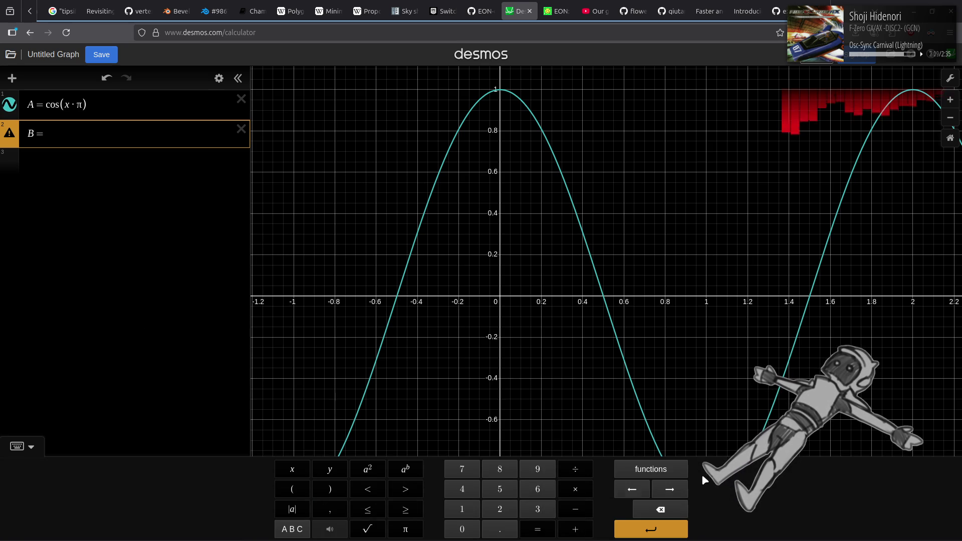
pyautogui.click(656, 468)
pyautogui.click(618, 399)
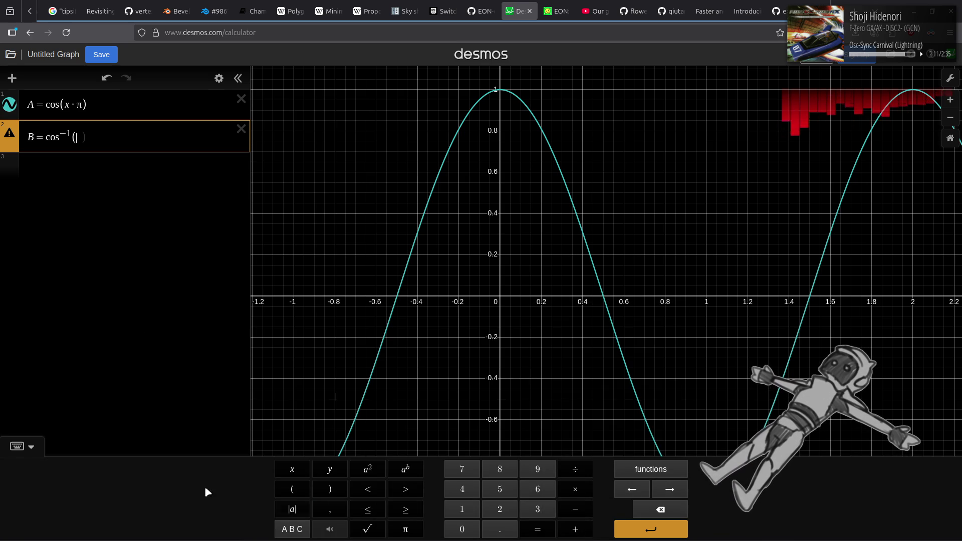
pyautogui.click(20, 446)
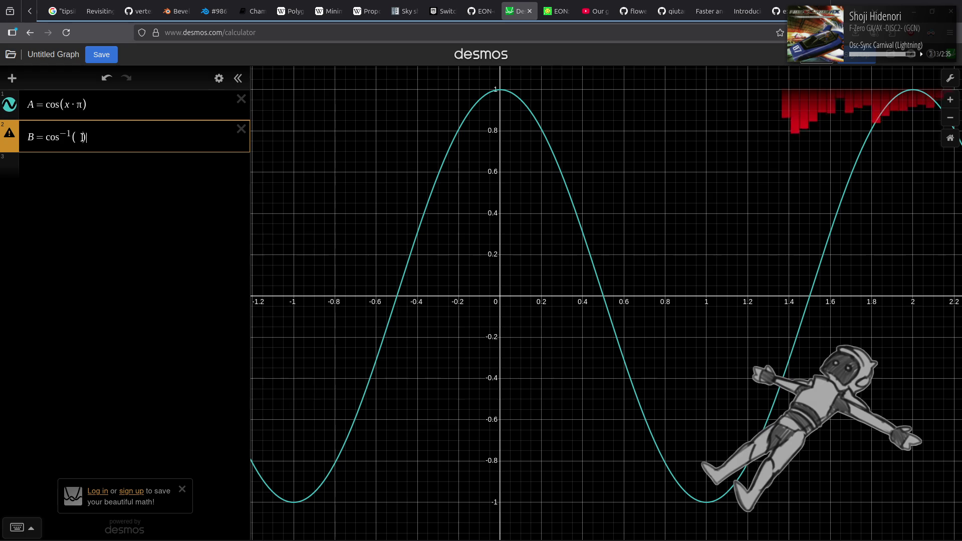
pyautogui.write('A')
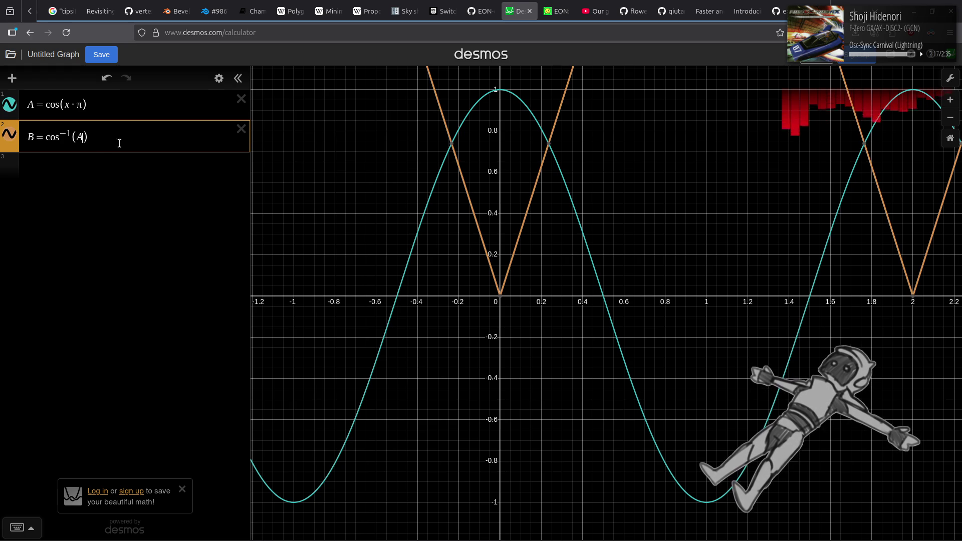
# Divide B by π so it reads cos⁻¹(A)/π, keeping both curves in view
pyautogui.moveTo(370, 155)
pyautogui.mouseDown()
pyautogui.moveTo(328, 538)
pyautogui.moveTo(441, 275)
pyautogui.moveTo(436, 314)
pyautogui.moveTo(413, 130)
pyautogui.mouseUp()
pyautogui.moveTo(408, 223); pyautogui.dragTo(371, 11)
pyautogui.moveTo(363, 210); pyautogui.dragTo(359, 105)
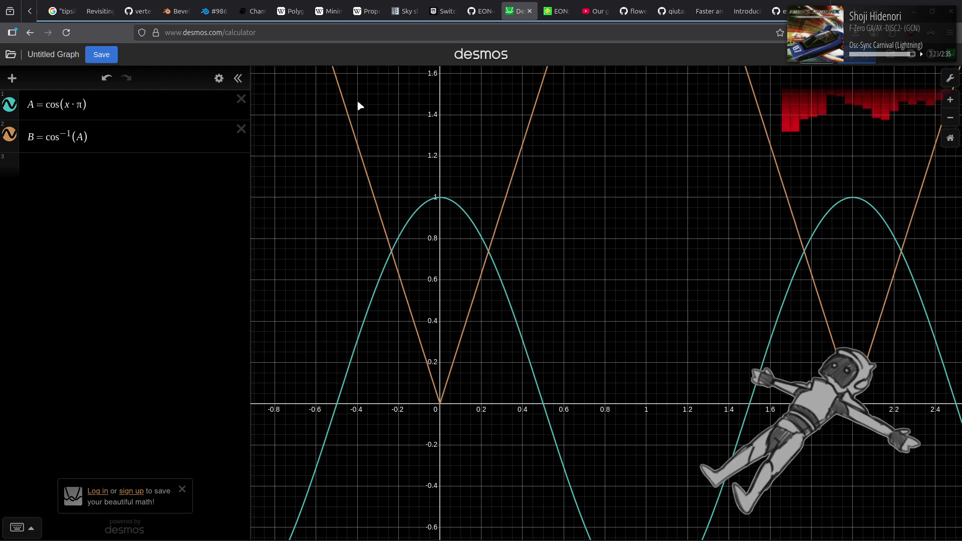
pyautogui.click(129, 134)
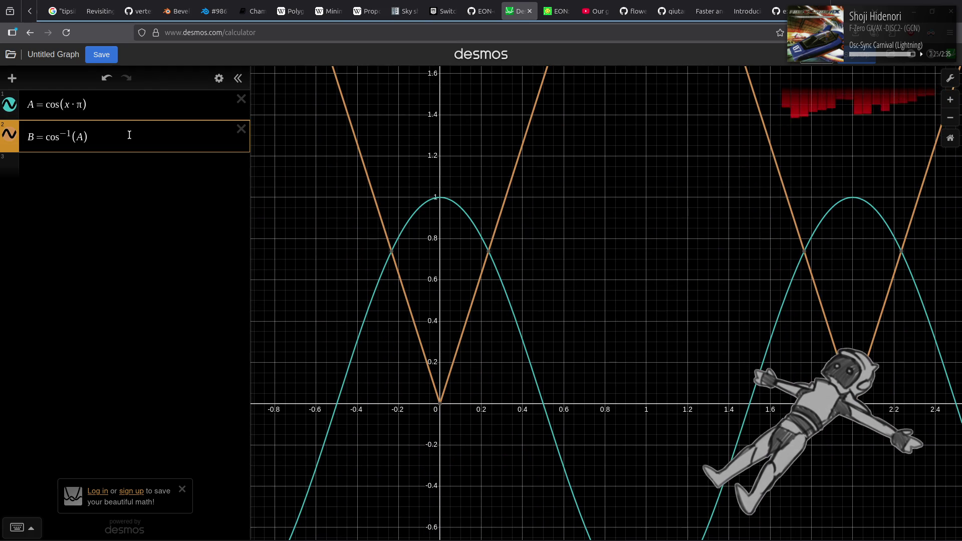
pyautogui.write('/')
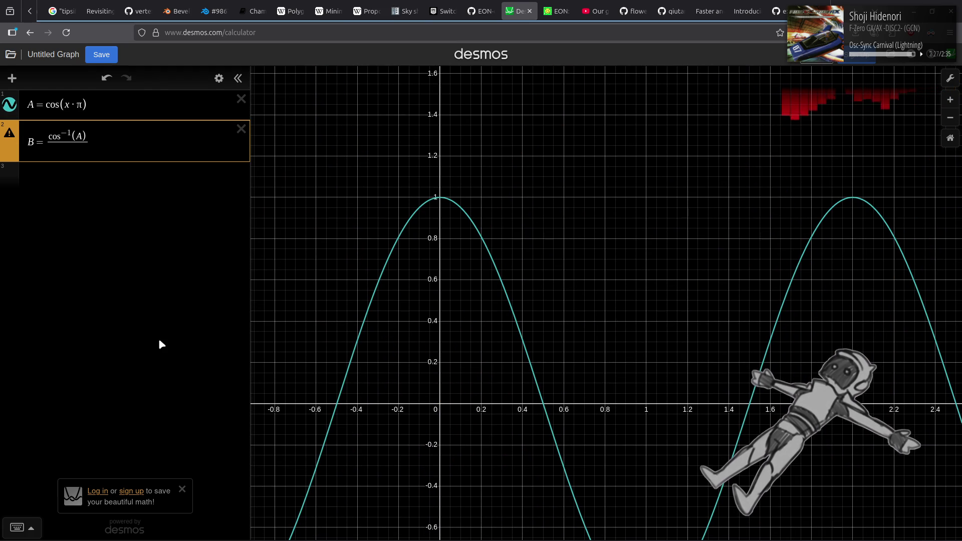
pyautogui.click(39, 529)
pyautogui.click(406, 527)
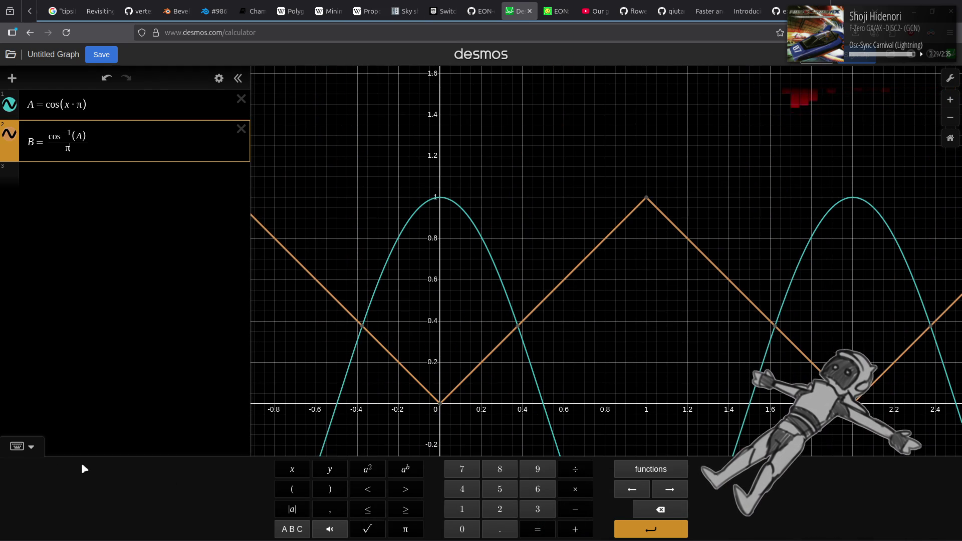
pyautogui.click(27, 454)
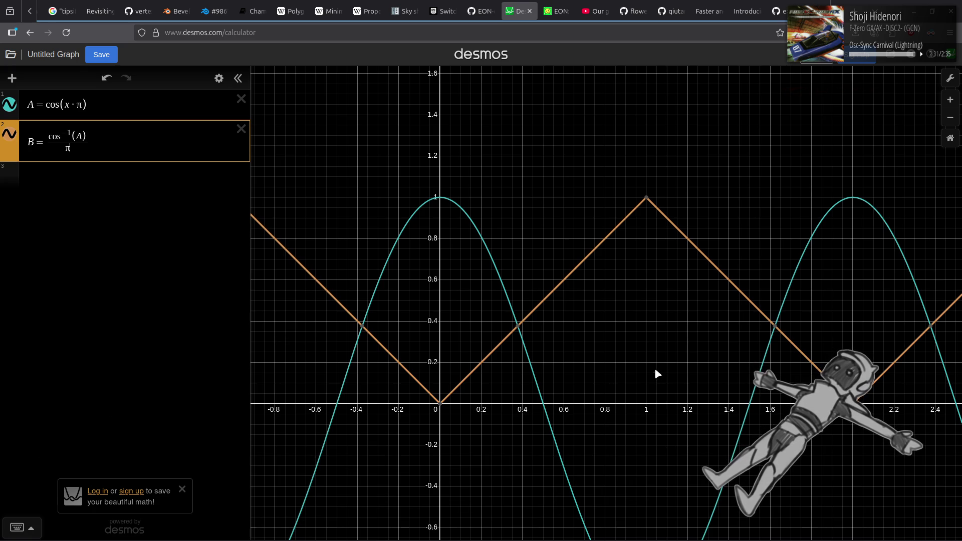
# Negate the argument so B = cos⁻¹(−A)/π, then return to Notepad++
pyautogui.moveTo(654, 368); pyautogui.dragTo(650, 292)
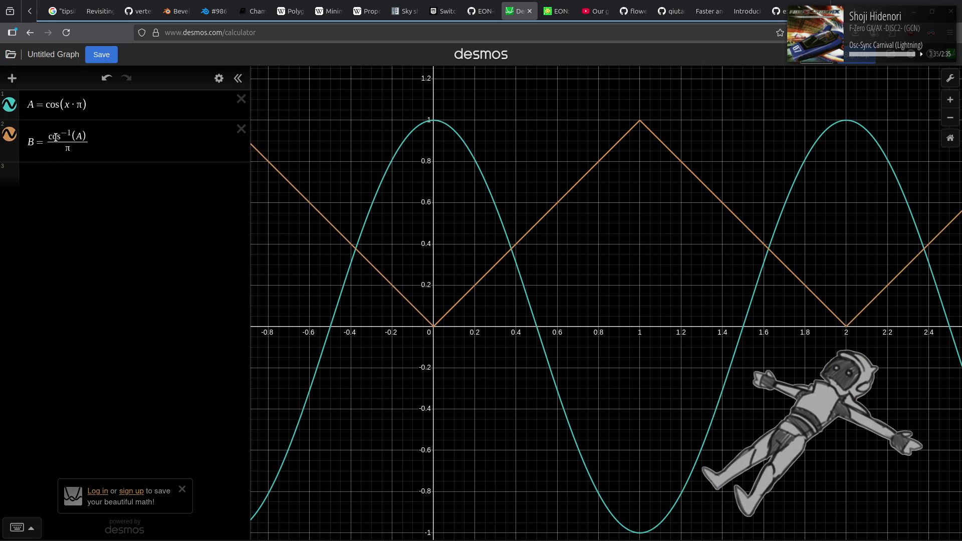
pyautogui.click(75, 137)
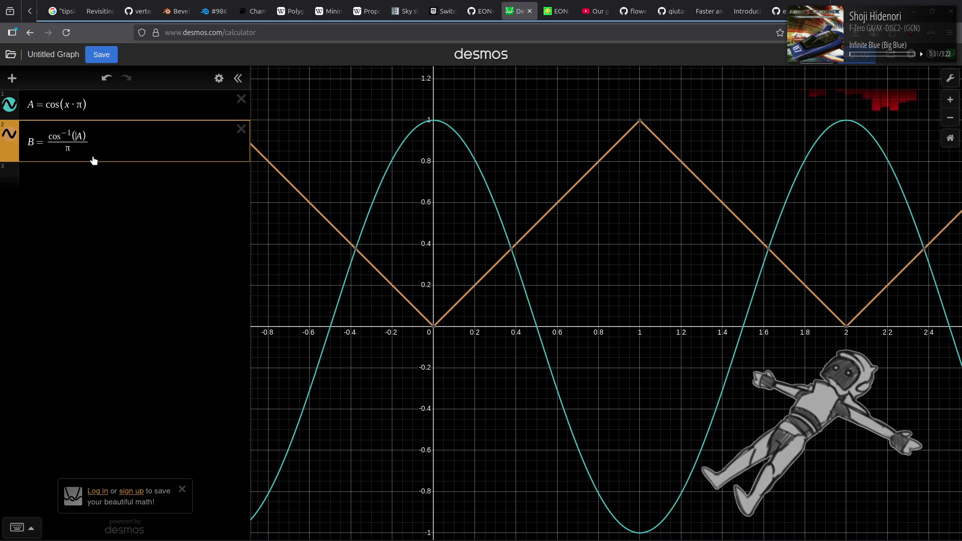
pyautogui.write('-')
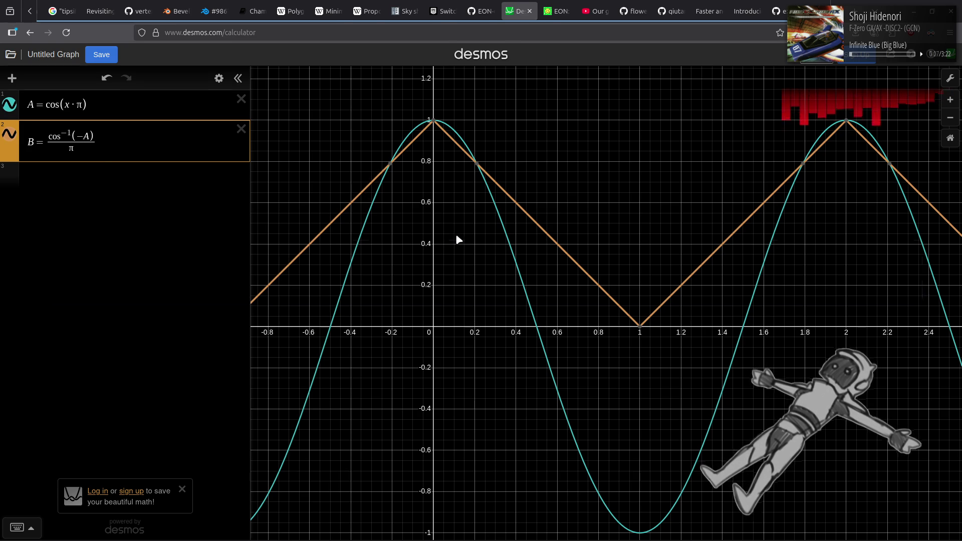
pyautogui.hotkey('alt', 'Tab')
pyautogui.hotkey('alt', 'Tab')
# Make line 91 sample acos_approx(-world_eye.y) * (1.0 / 3.14159265), drop * 0.5 + 0.5, and save
pyautogui.click(460, 285)
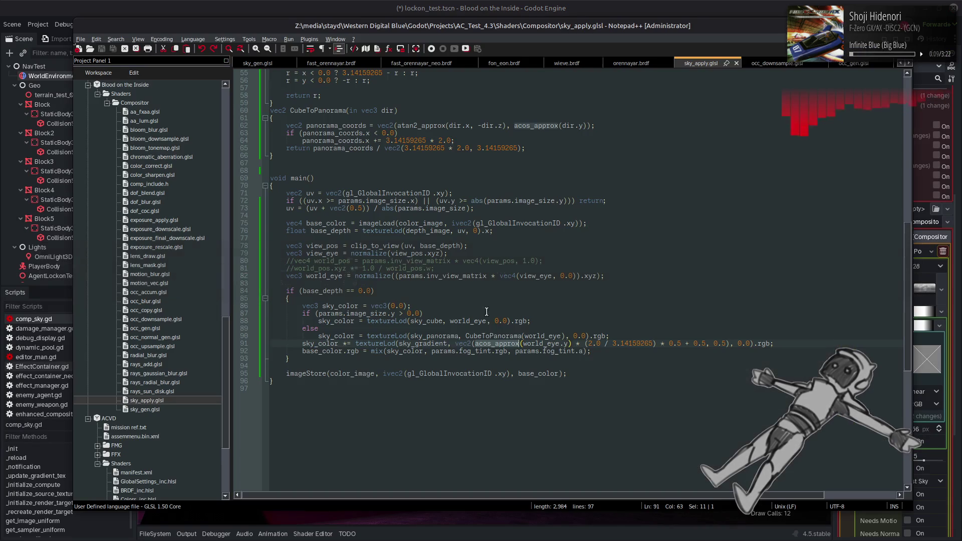
pyautogui.click(523, 344)
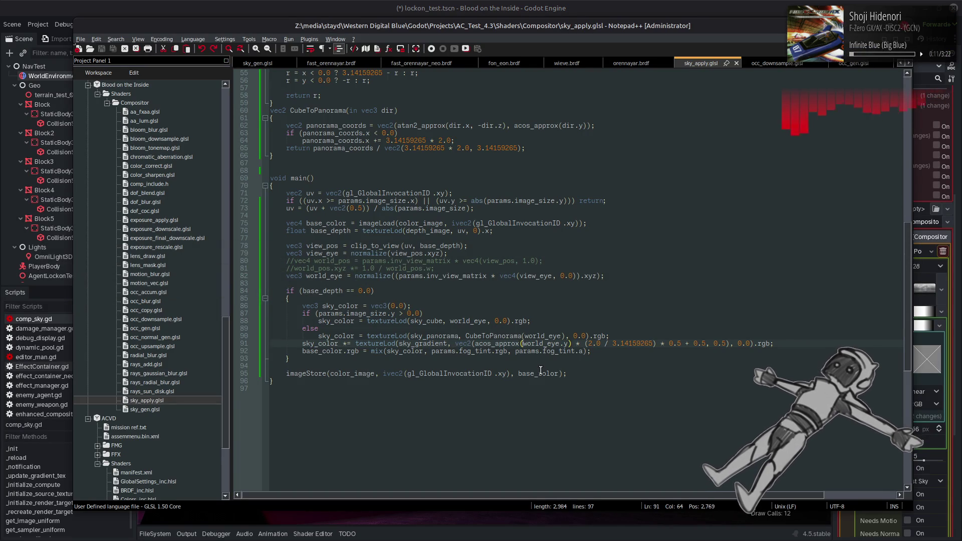
pyautogui.write('-')
pyautogui.click(594, 343)
pyautogui.doubleClick(595, 341)
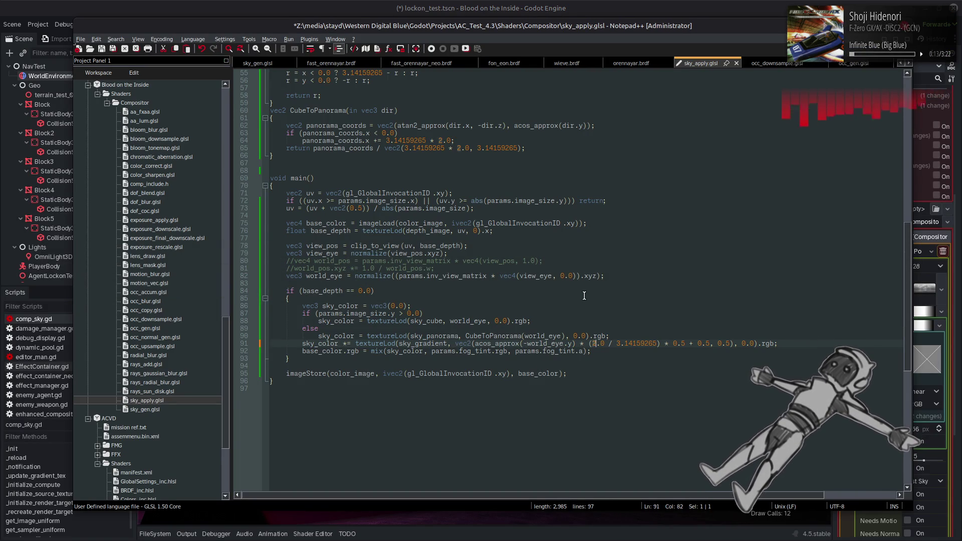
pyautogui.moveTo(660, 344); pyautogui.dragTo(707, 343)
pyautogui.press('Delete')
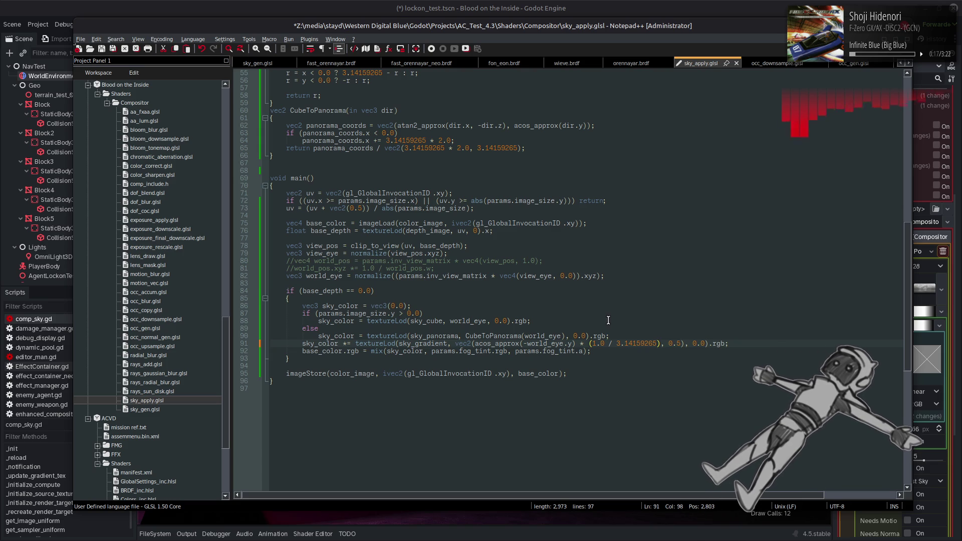
pyautogui.hotkey('ctrl', 's')
pyautogui.hotkey('alt', 'Tab')
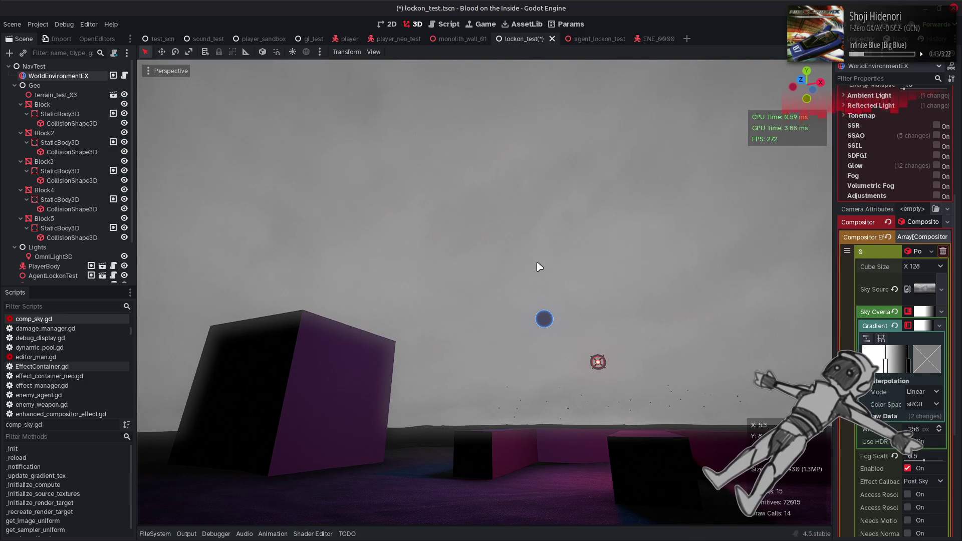
# After viewing the revised sky, switch back to the Desmos graph in Firefox
pyautogui.hotkey('alt', 'Tab')
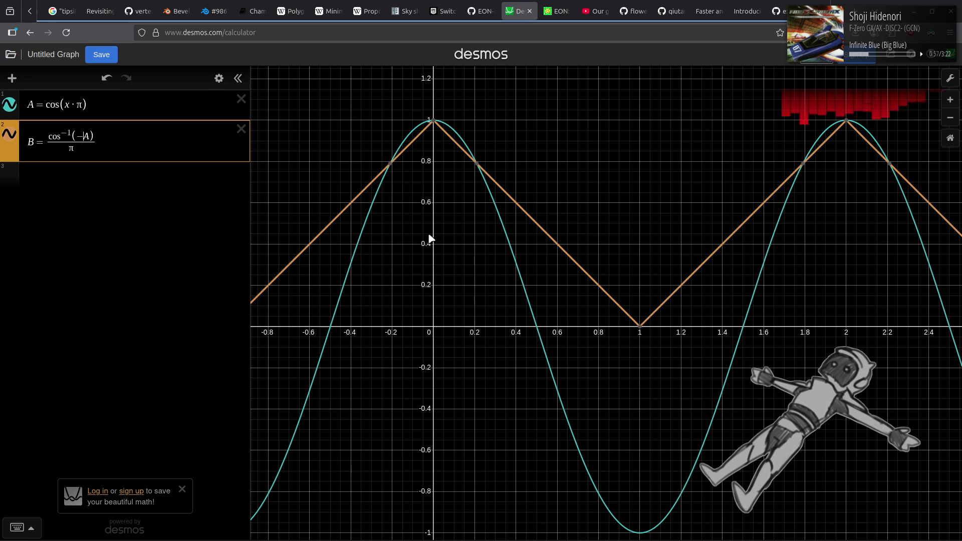
# Reduce A to plain cos(x) and zoom out to compare it with B's triangle wave
pyautogui.press('BackSpace')
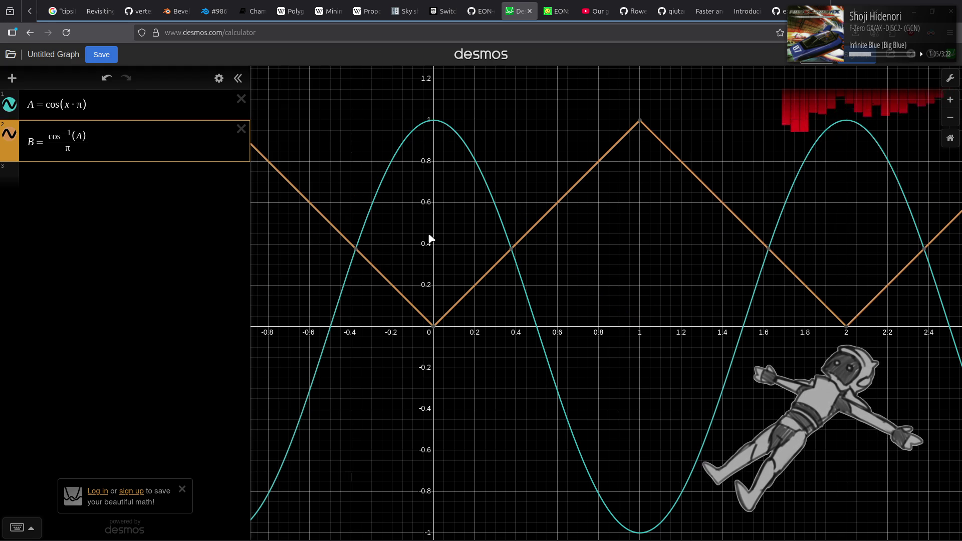
pyautogui.write('-')
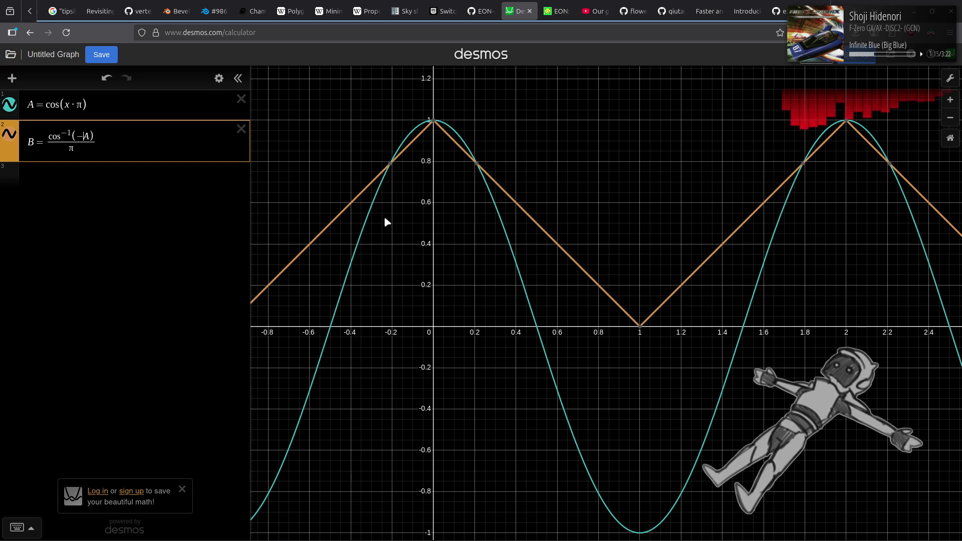
pyautogui.click(83, 104)
pyautogui.press('BackSpace')
pyautogui.press('BackSpace')
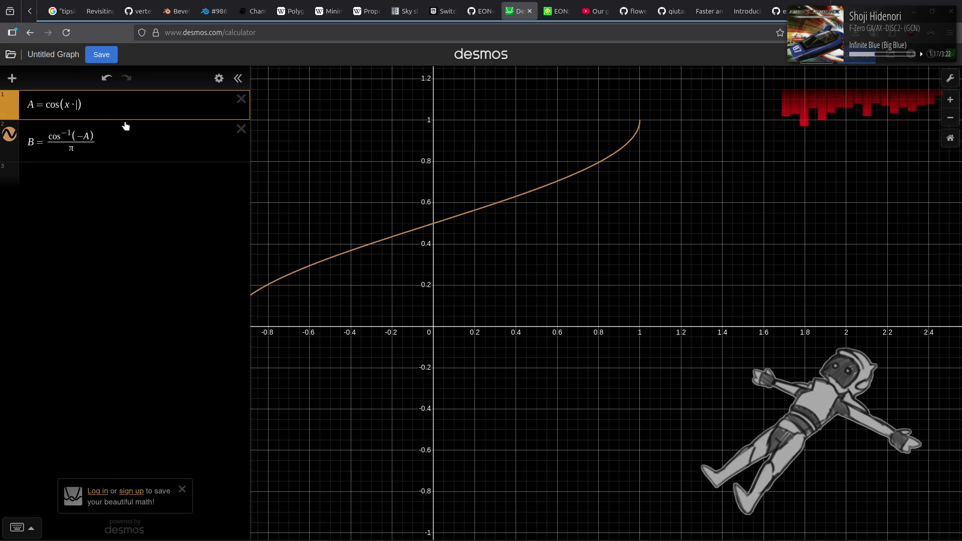
pyautogui.scroll(-5, 513, 199)
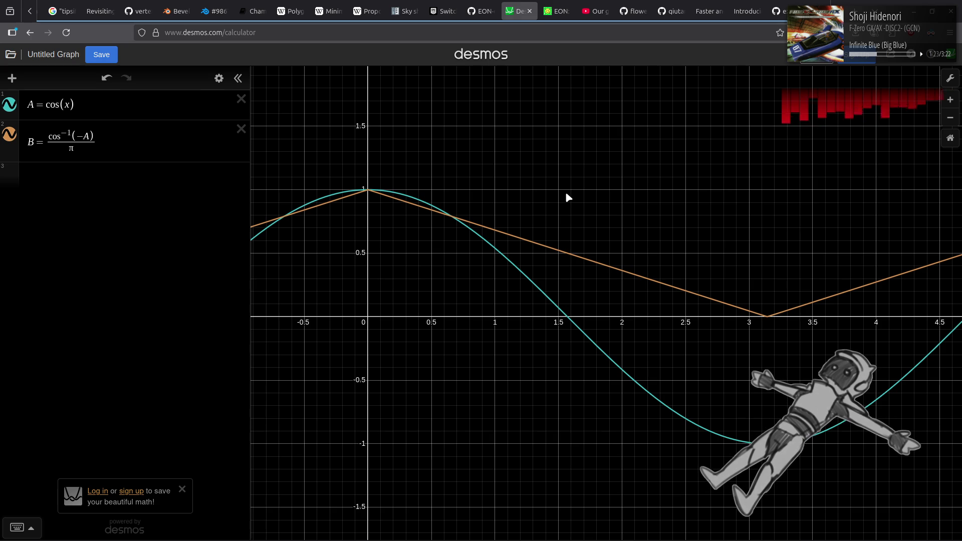
pyautogui.hotkey('alt', 'Tab')
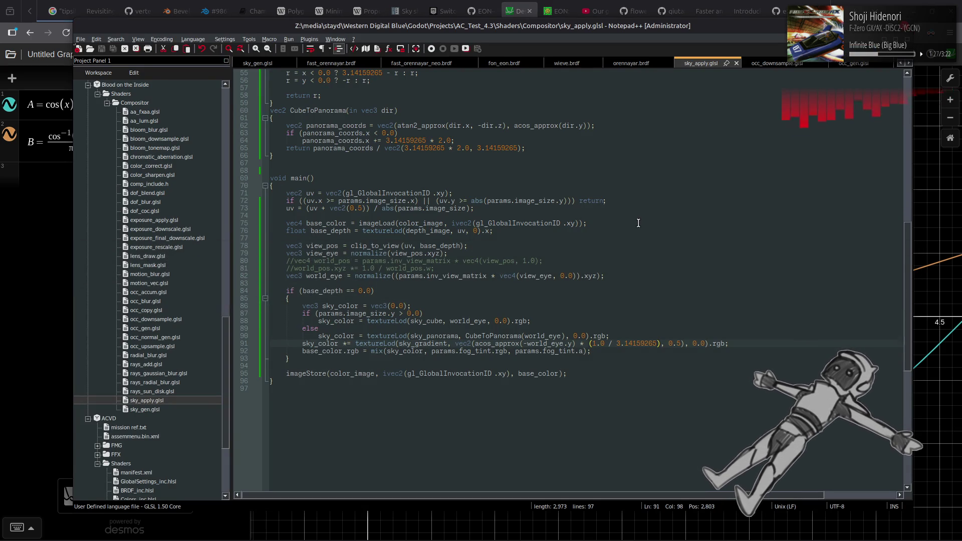
# Set the sky gradient to Cubic interpolation in Oklab and tilt toward the horizon
pyautogui.hotkey('alt', 'Tab')
pyautogui.hotkey('alt', 'Tab')
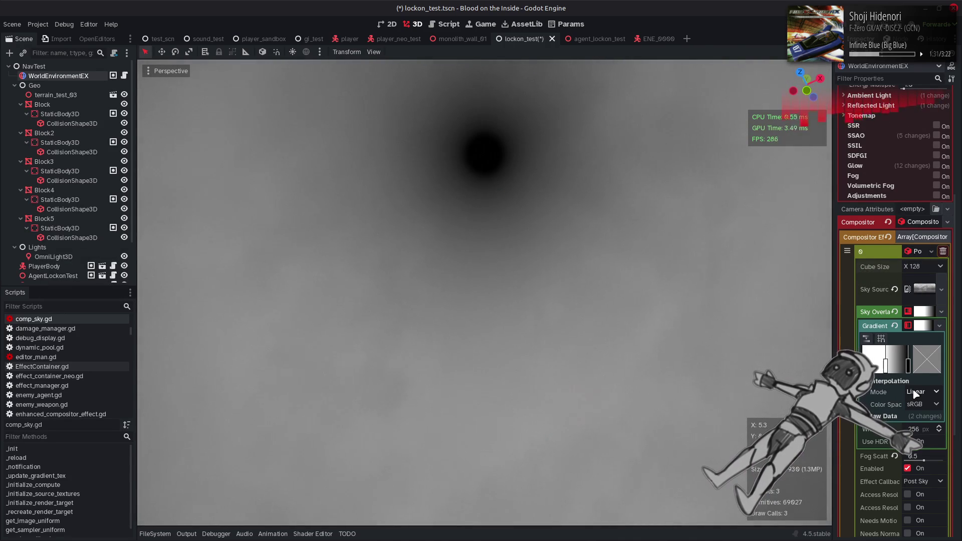
pyautogui.click(920, 393)
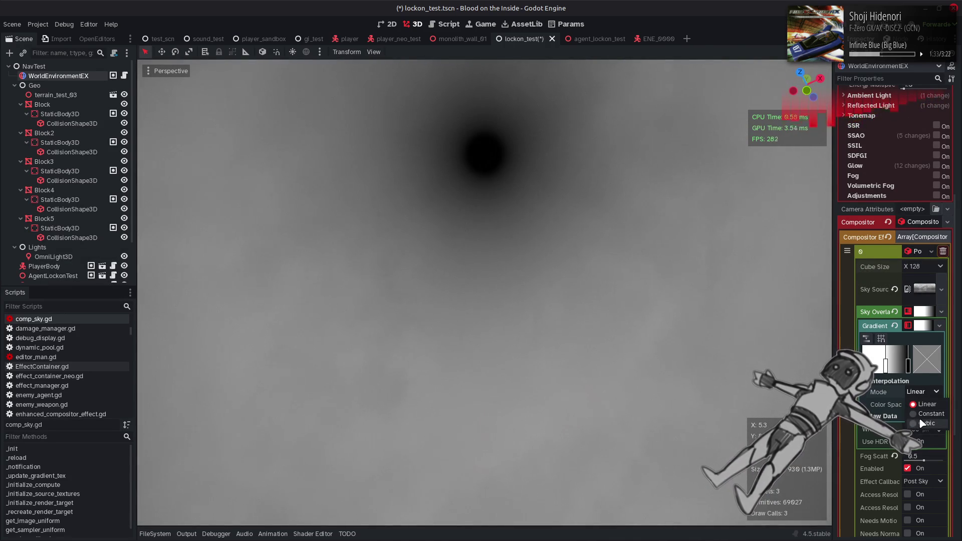
pyautogui.click(921, 423)
pyautogui.click(921, 404)
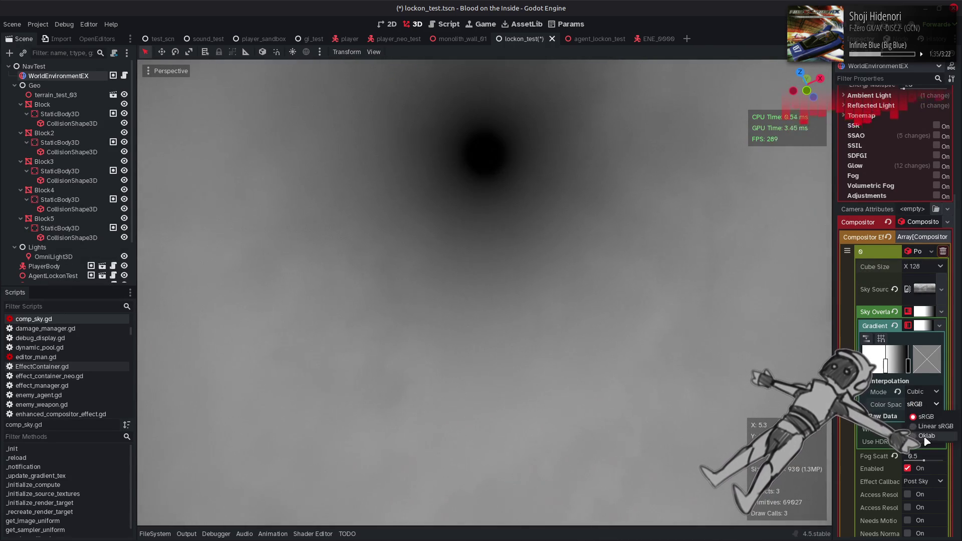
pyautogui.click(921, 441)
pyautogui.moveTo(757, 338); pyautogui.dragTo(757, 381)
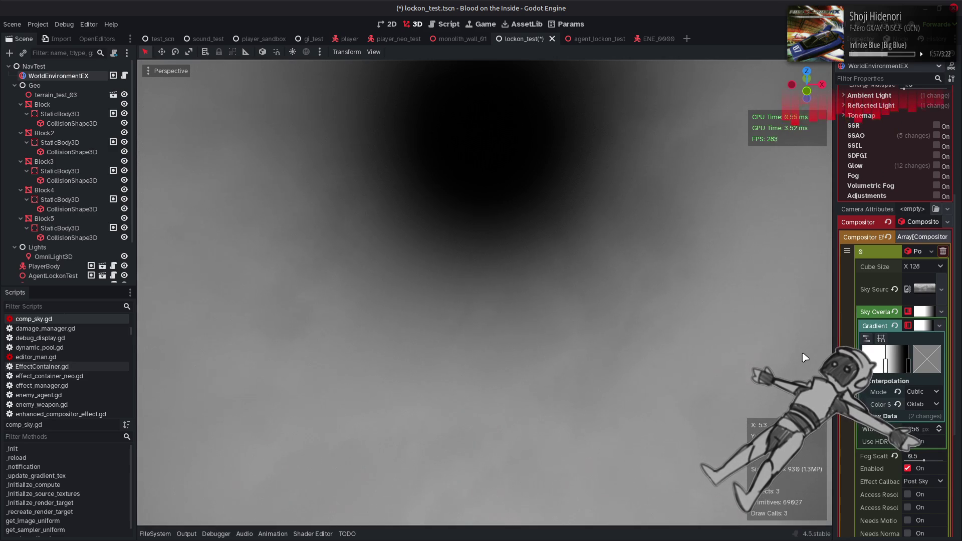
# Try Linear interpolation with sRGB and Linear sRGB colour spaces, undoing the changes afterwards
pyautogui.click(924, 392)
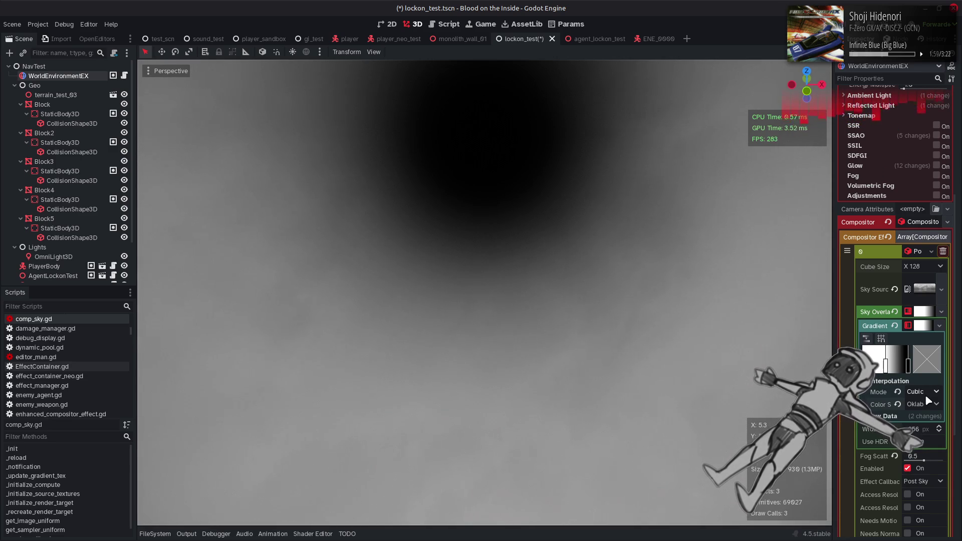
pyautogui.click(927, 402)
pyautogui.click(929, 405)
pyautogui.click(925, 416)
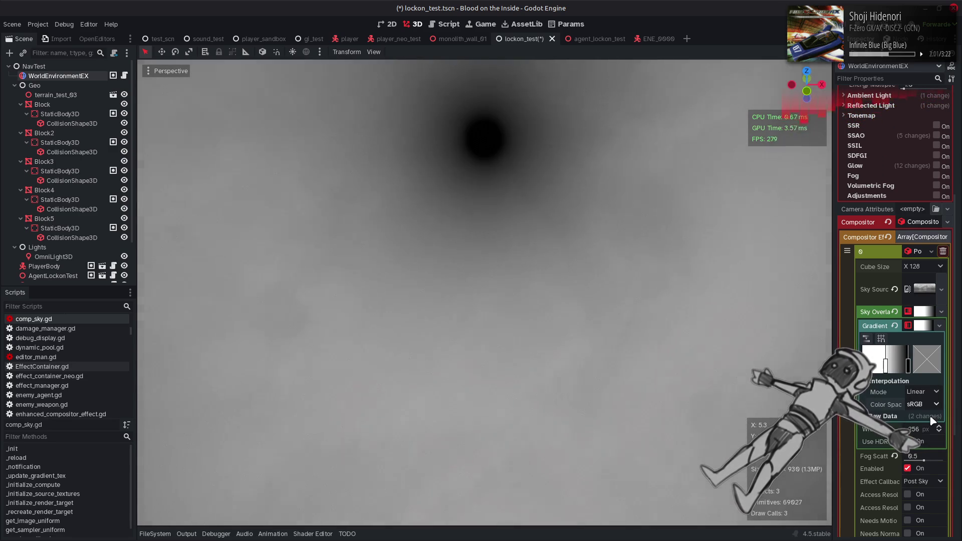
pyautogui.click(926, 403)
pyautogui.click(930, 427)
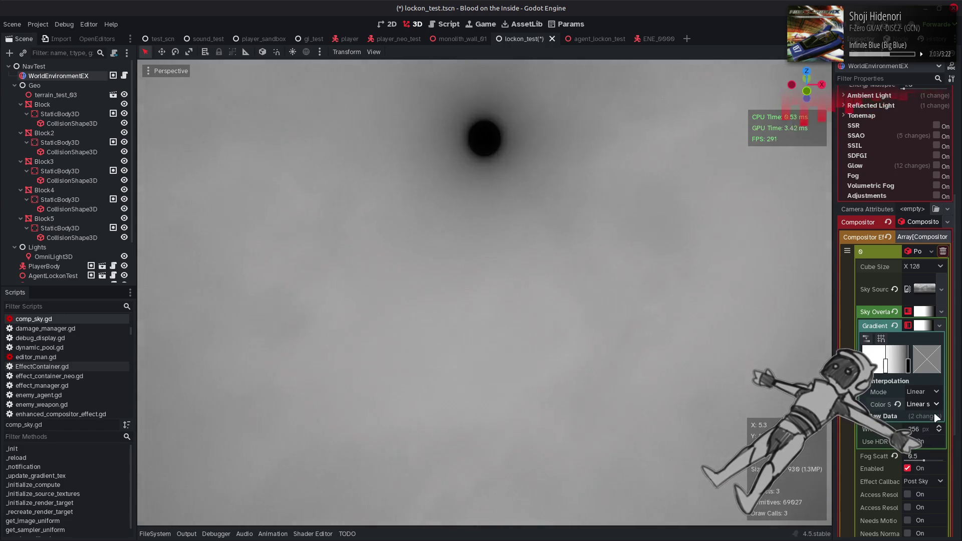
pyautogui.click(922, 392)
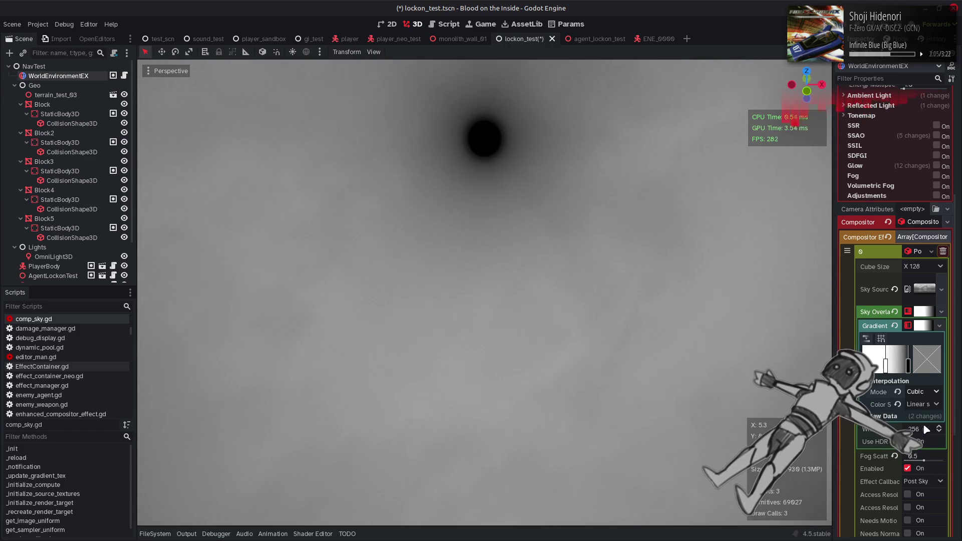
pyautogui.click(924, 426)
pyautogui.hotkey('ctrl', 'z')
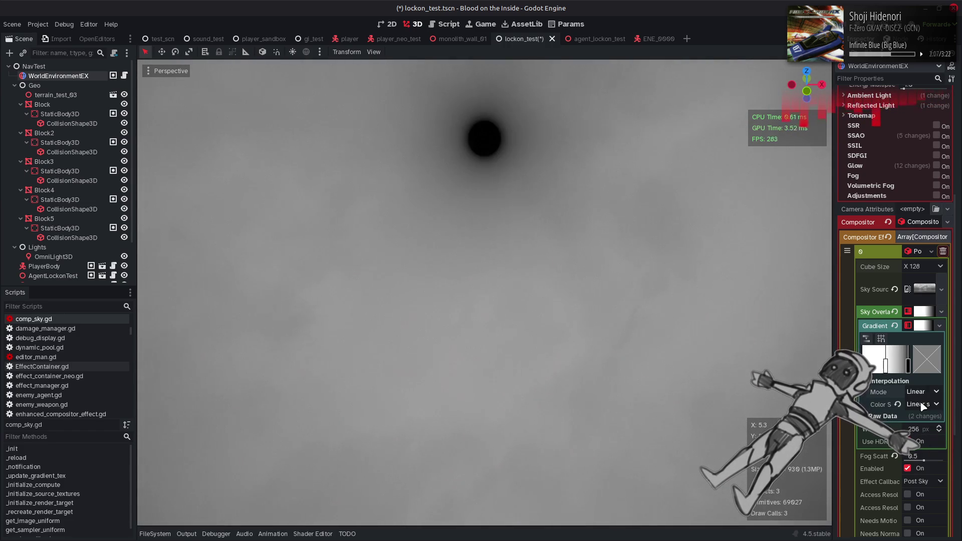
pyautogui.hotkey('ctrl', 'z')
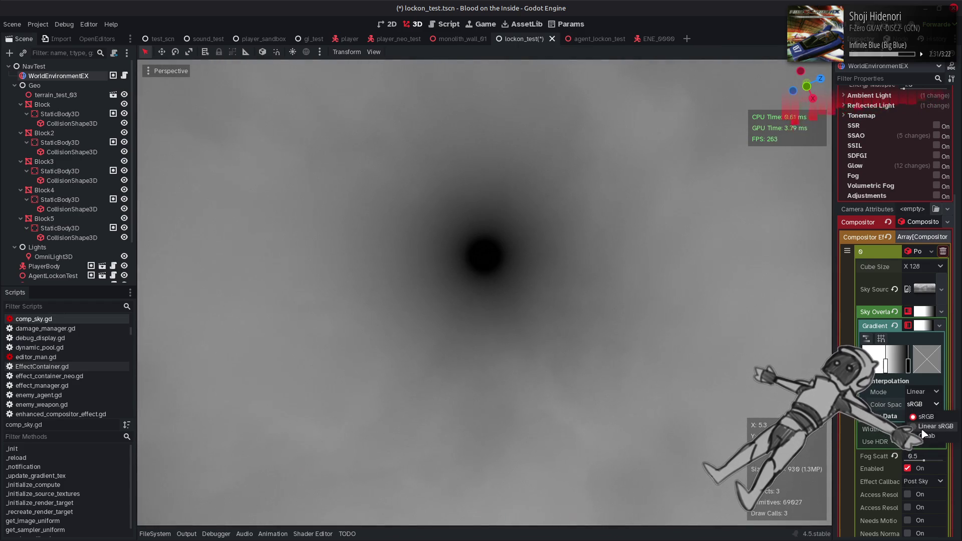
# Settle the gradient back on Oklab colour space with Cubic interpolation
pyautogui.click(924, 436)
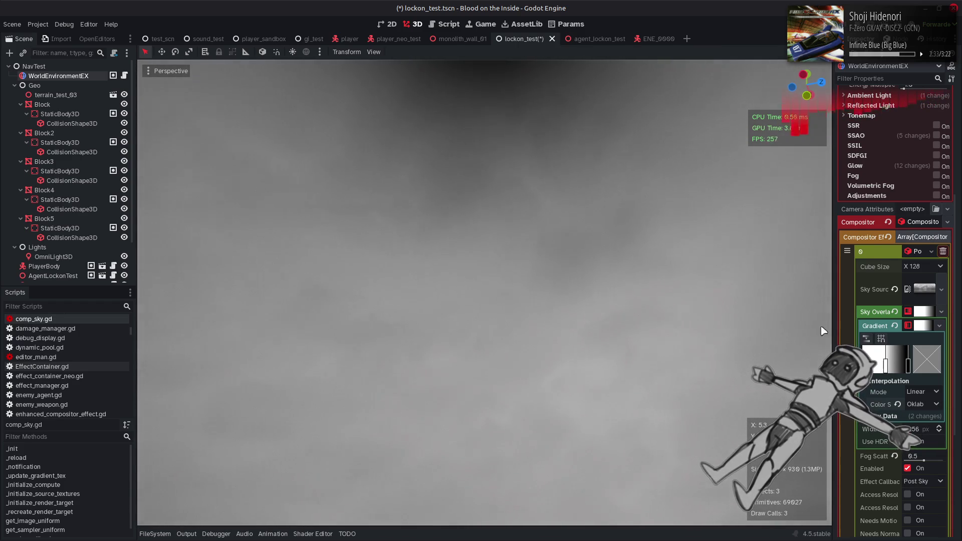
pyautogui.click(935, 392)
pyautogui.click(922, 431)
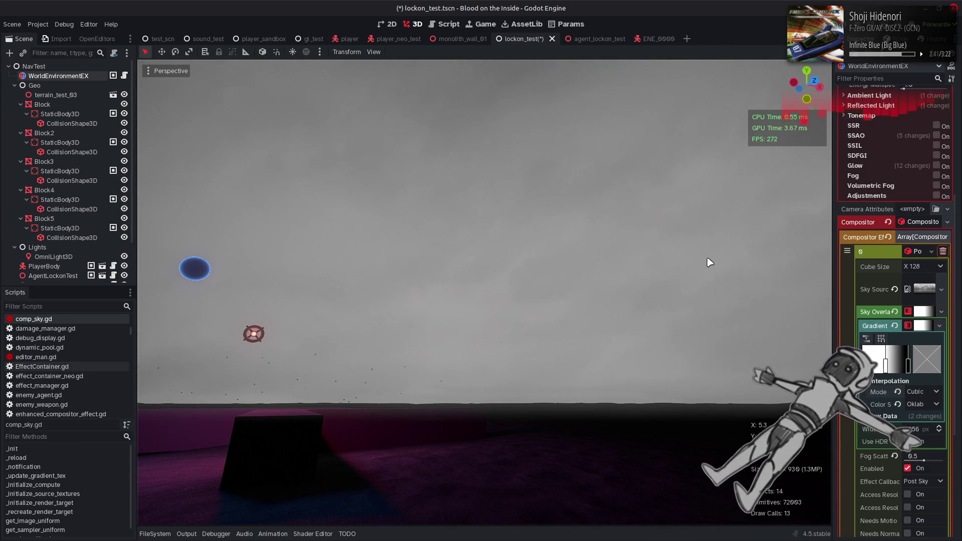
pyautogui.hotkey('alt', 'Tab')
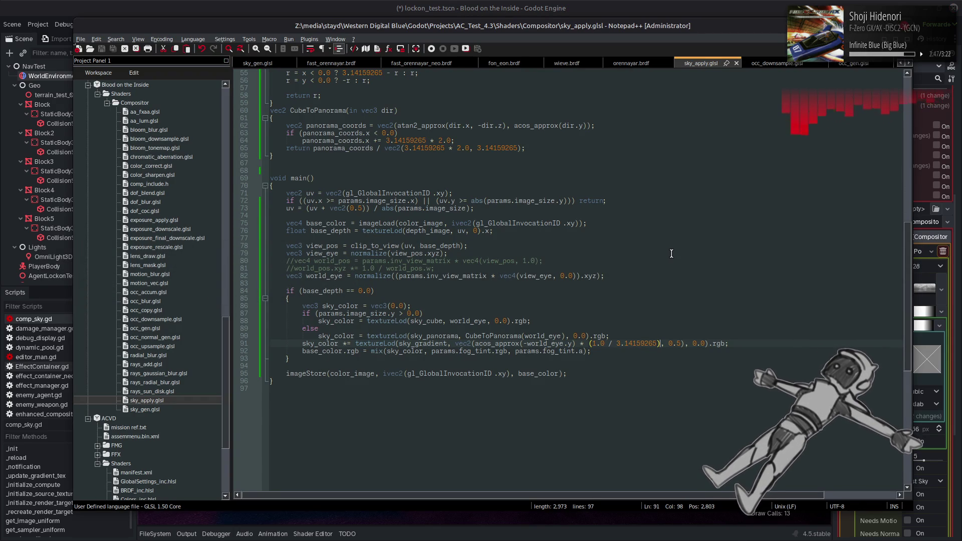
pyautogui.hotkey('alt', 'Tab')
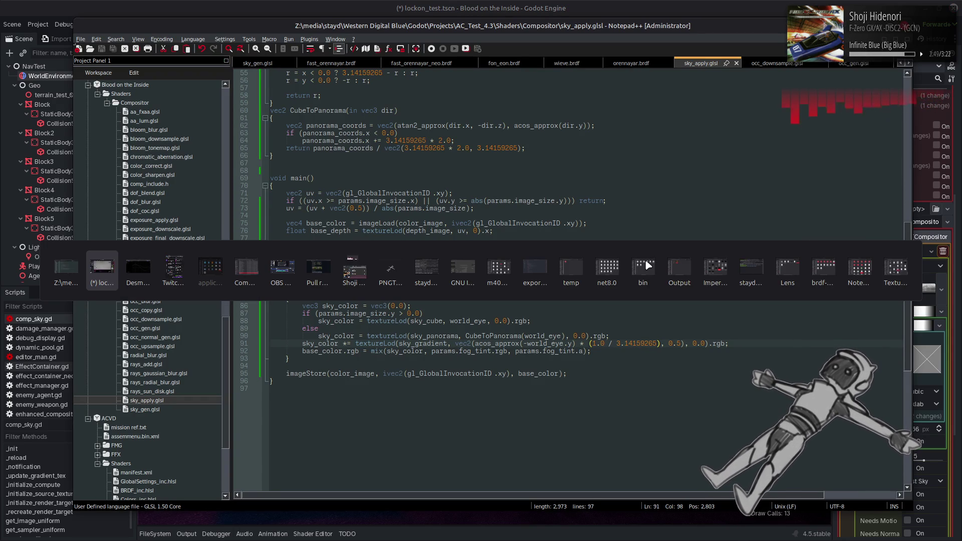
pyautogui.hotkey('alt', 'Tab')
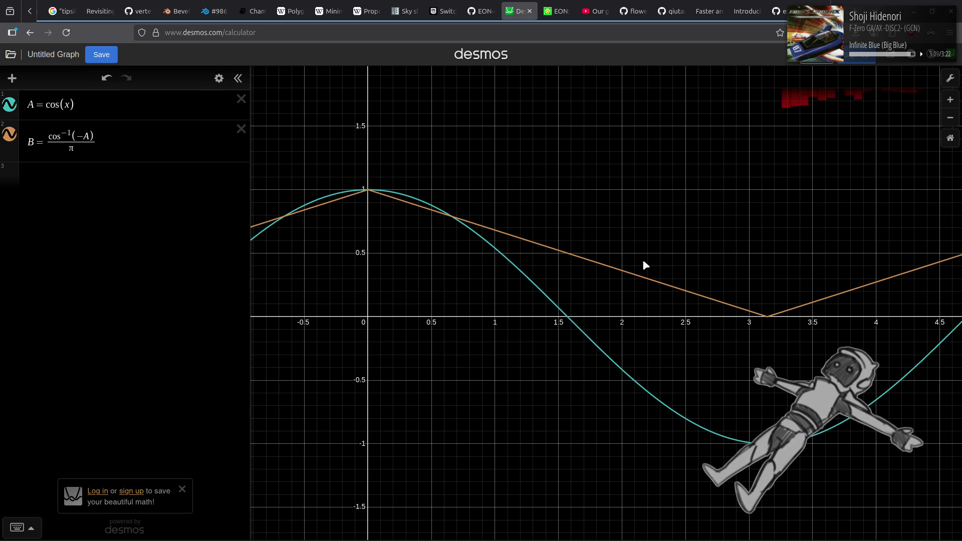
pyautogui.hotkey('alt', 'Tab')
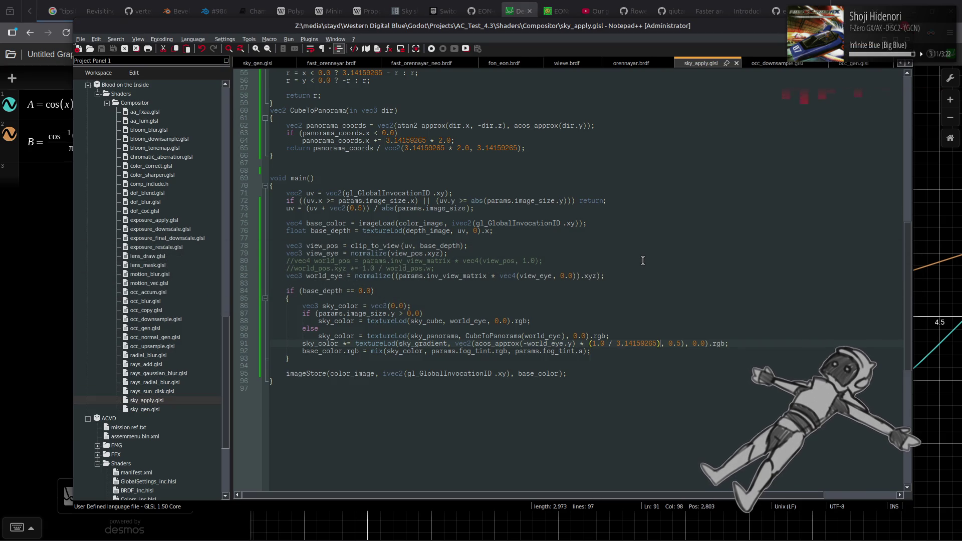
pyautogui.hotkey('alt', 'Tab')
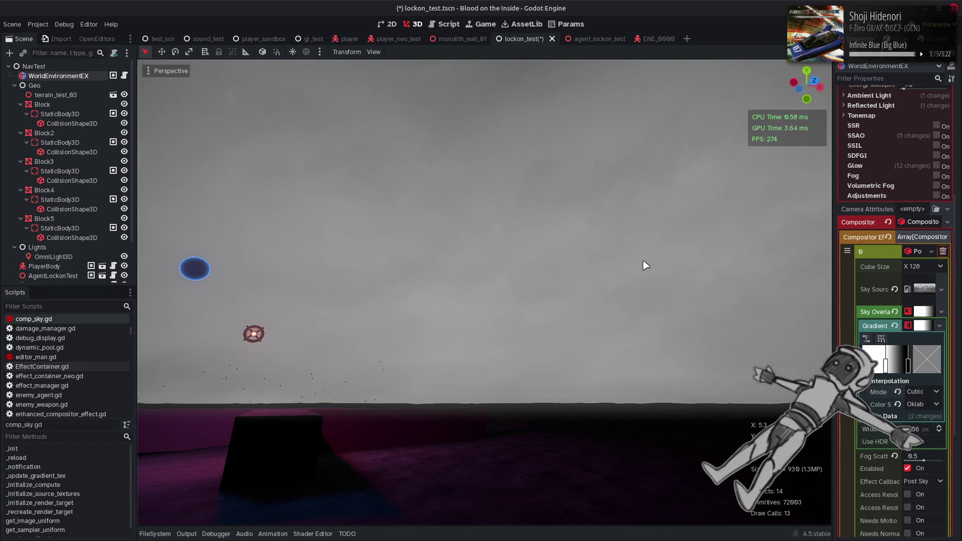
pyautogui.moveTo(645, 264); pyautogui.dragTo(646, 166)
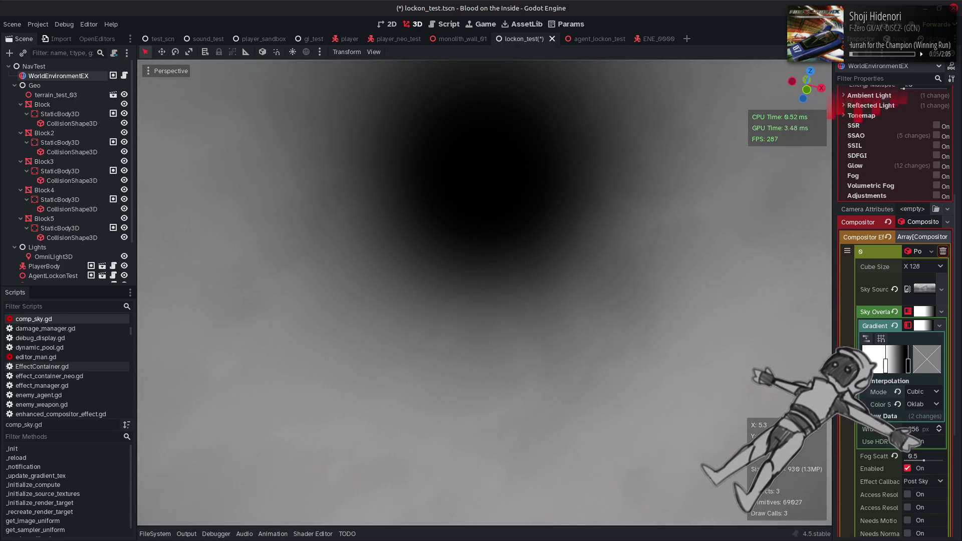
pyautogui.moveTo(645, 165); pyautogui.dragTo(644, 264)
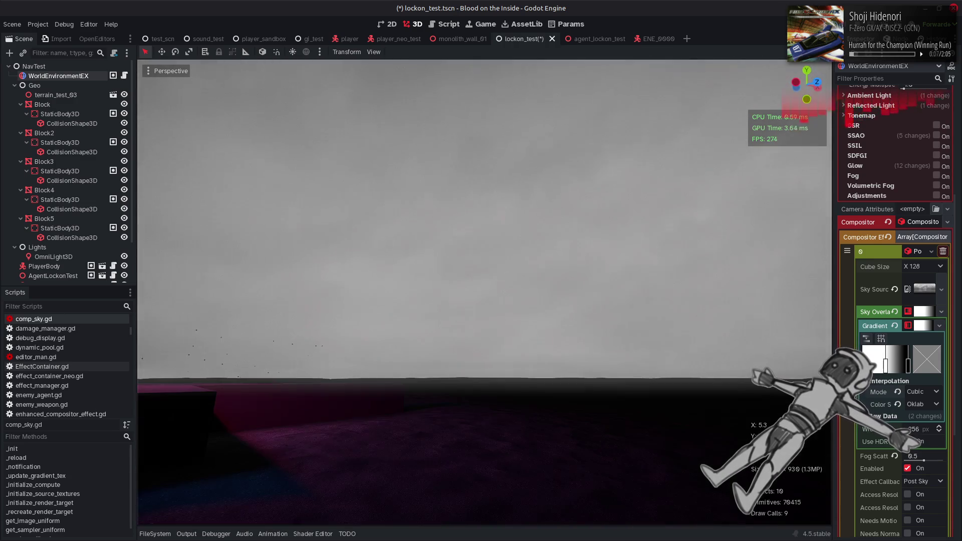
pyautogui.hotkey('alt', 'Tab')
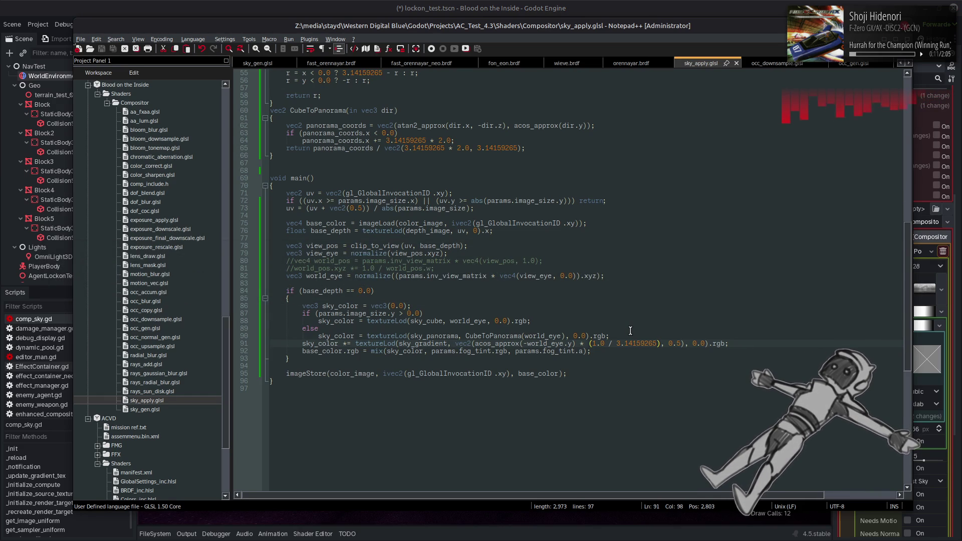
# Wrap line 91's gradient coordinate in smoothstep(0.0, 1.0, …) and save sky_apply.glsl
pyautogui.click(474, 343)
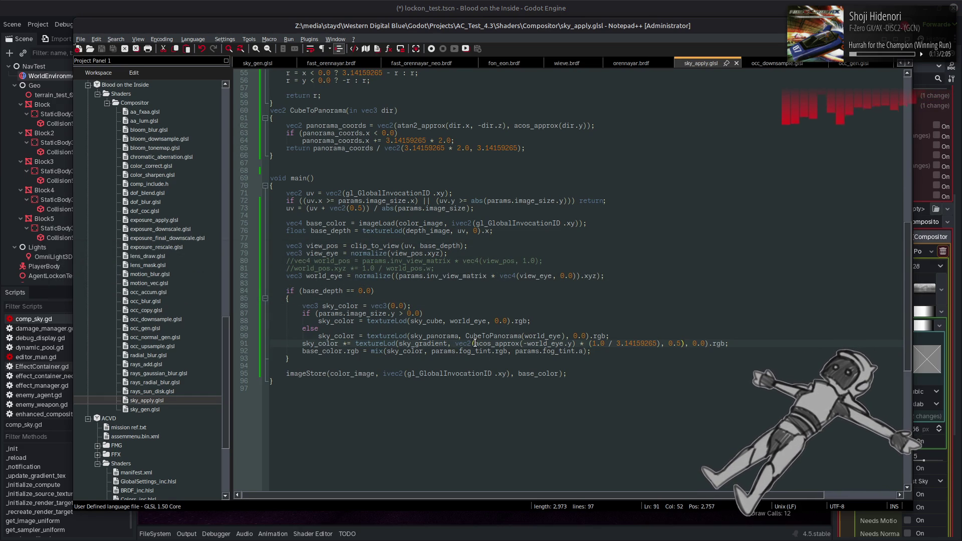
pyautogui.write('smooths')
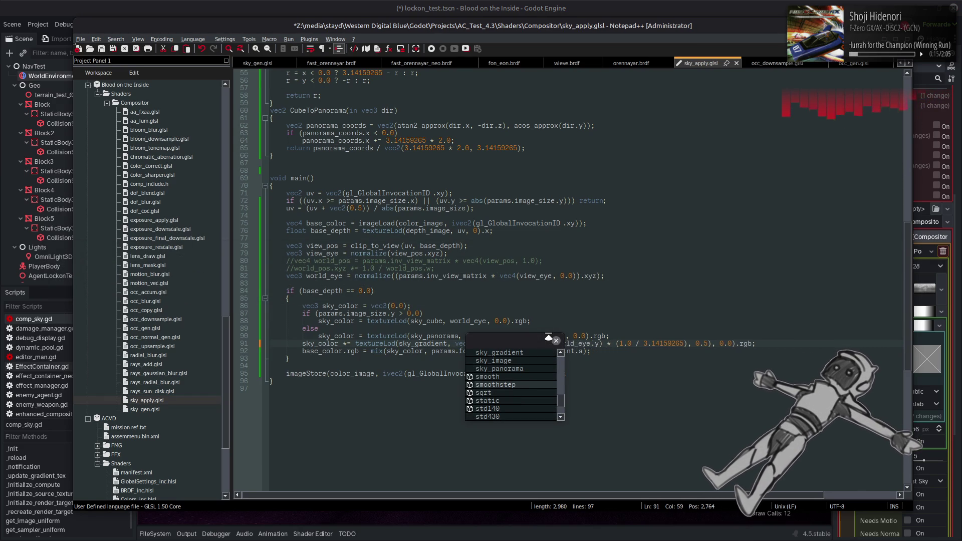
pyautogui.write('tep(')
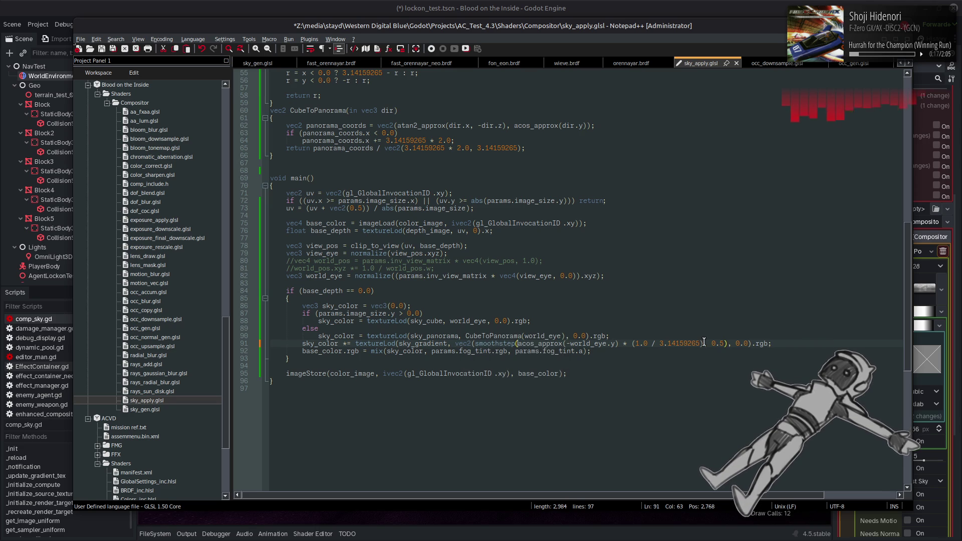
pyautogui.click(703, 343)
pyautogui.write(')')
pyautogui.click(517, 344)
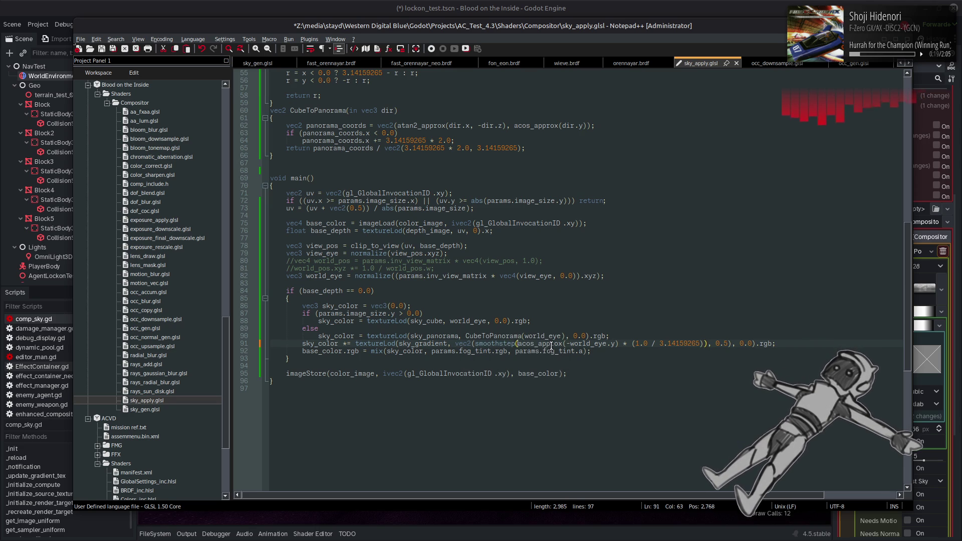
pyautogui.write('0.0, 1.0,')
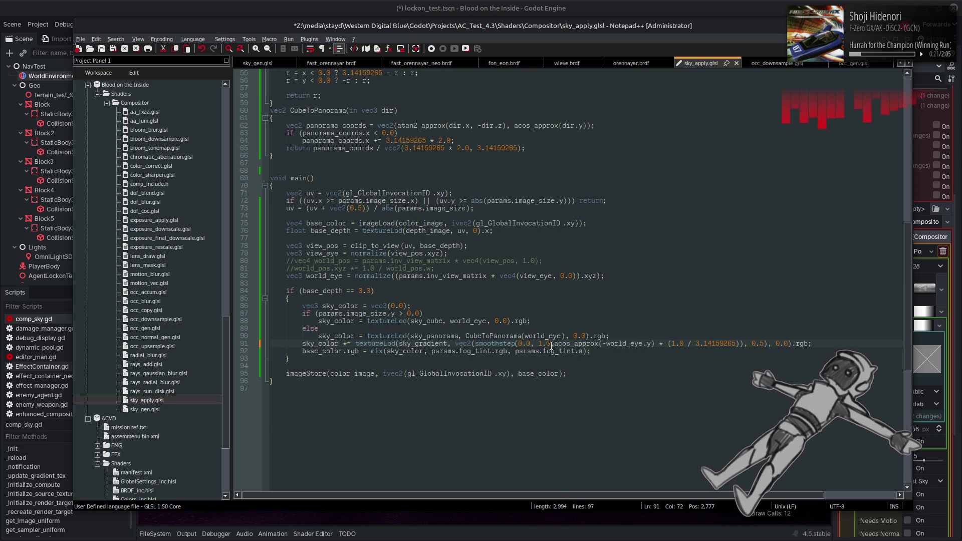
pyautogui.hotkey('ctrl', 's')
pyautogui.click(585, 6)
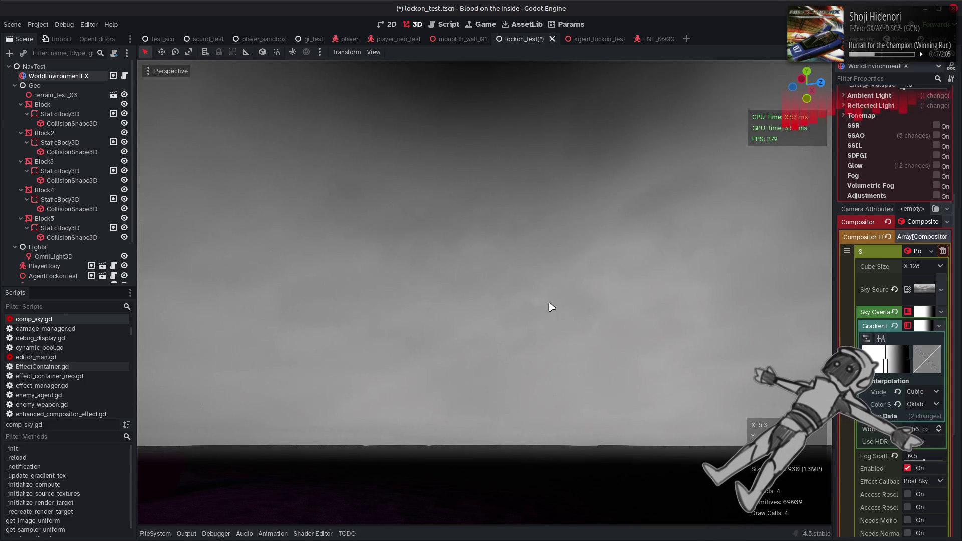
# Change line 91's smoothstep edges to 0.25 and 0.75 and save the shader
pyautogui.hotkey('alt', 'Tab')
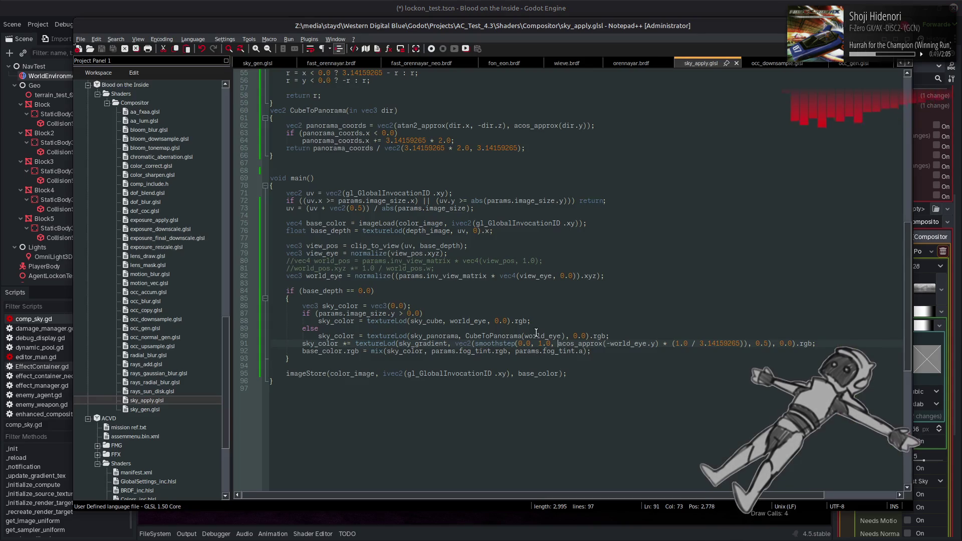
pyautogui.doubleClick(540, 343)
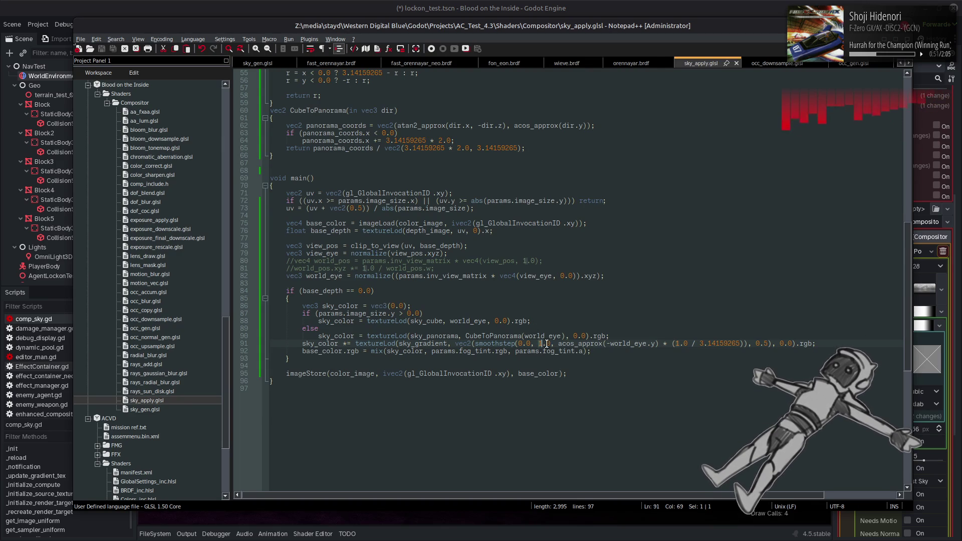
pyautogui.doubleClick(548, 343)
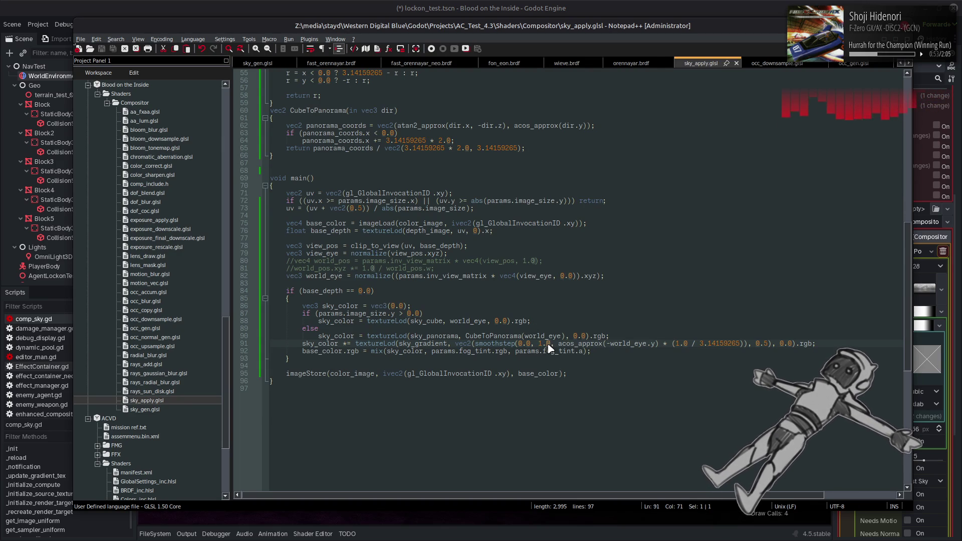
pyautogui.write('75')
pyautogui.doubleClick(541, 343)
pyautogui.write('0')
pyautogui.doubleClick(527, 344)
pyautogui.write('2')
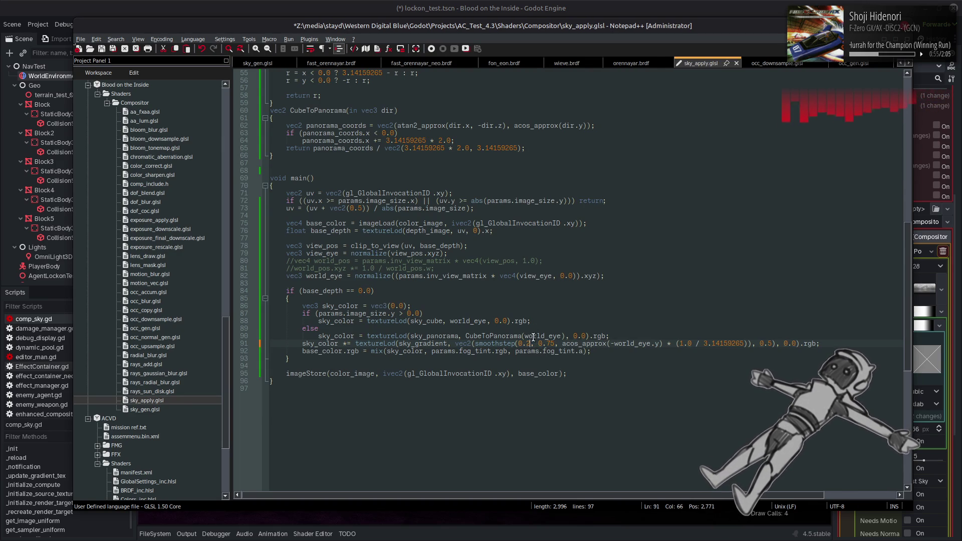
pyautogui.hotkey('ctrl', 's')
pyautogui.hotkey('alt', 'Tab')
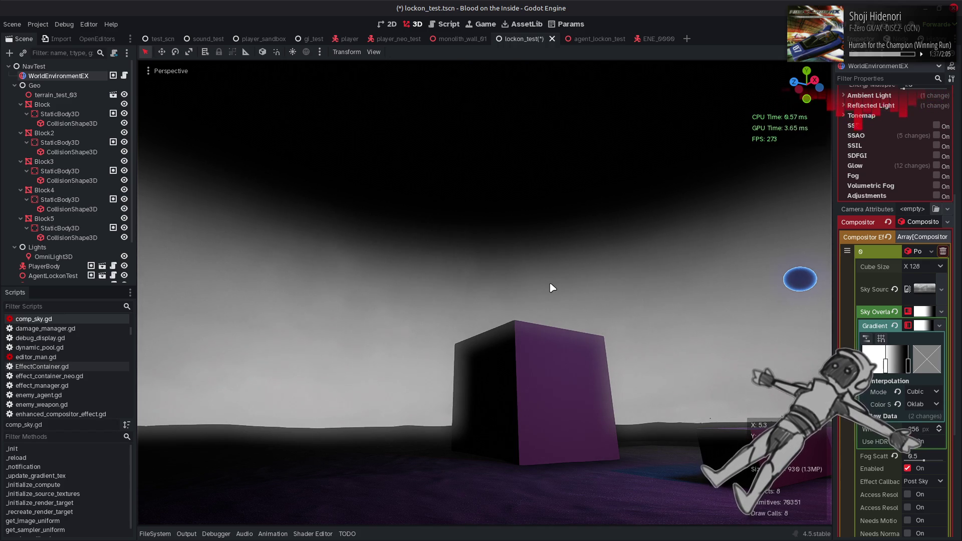
# Tilt up to the sky and try sRGB, Linear and Oklab on the gradient, returning to Cubic
pyautogui.moveTo(558, 289)
pyautogui.mouseDown()
pyautogui.moveTo(571, 280)
pyautogui.moveTo(576, 250)
pyautogui.moveTo(558, 291)
pyautogui.mouseUp()
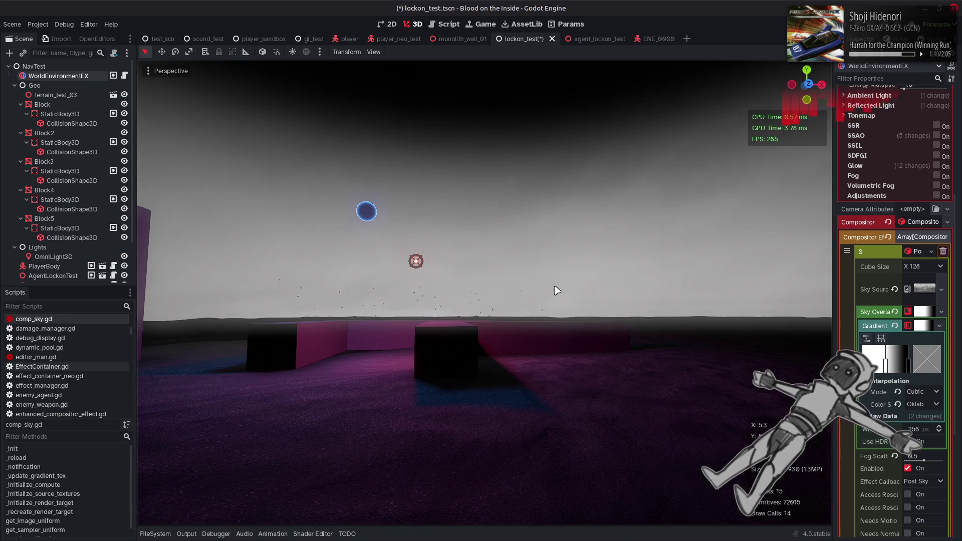
pyautogui.click(933, 400)
pyautogui.click(917, 416)
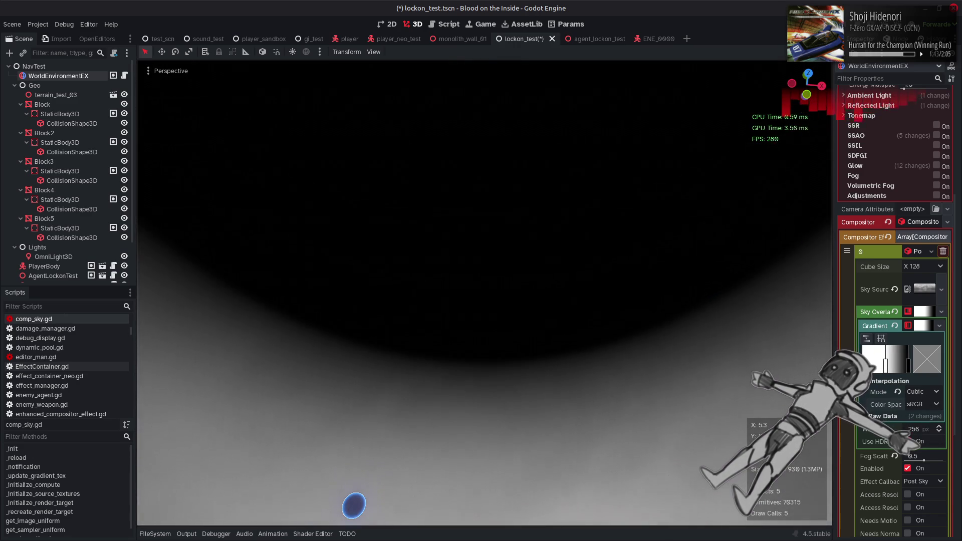
pyautogui.click(922, 391)
pyautogui.click(924, 408)
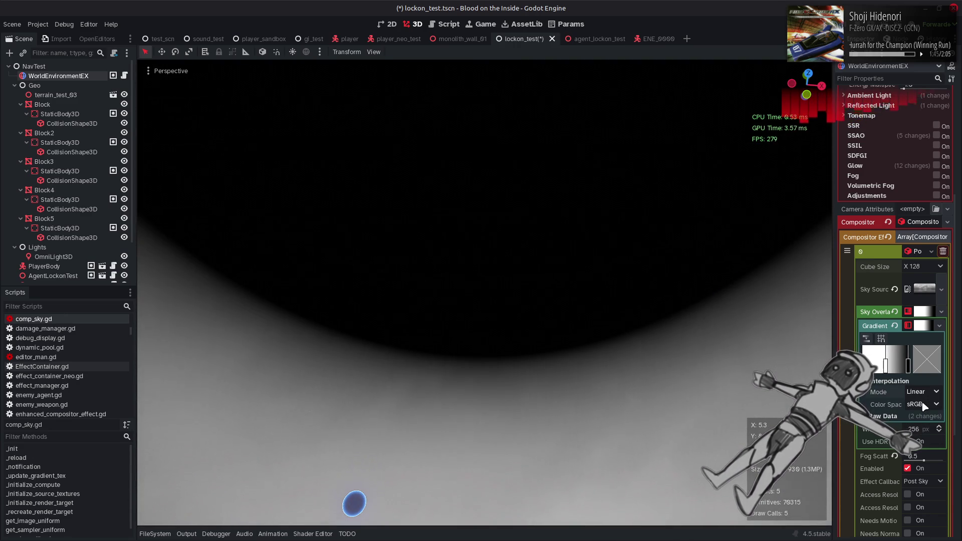
pyautogui.click(921, 433)
pyautogui.click(924, 404)
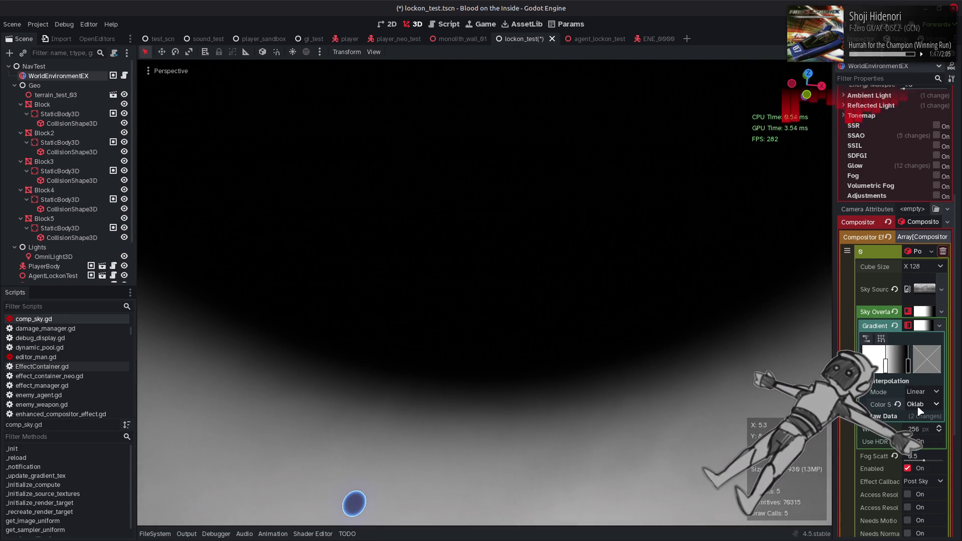
pyautogui.click(922, 416)
pyautogui.click(921, 392)
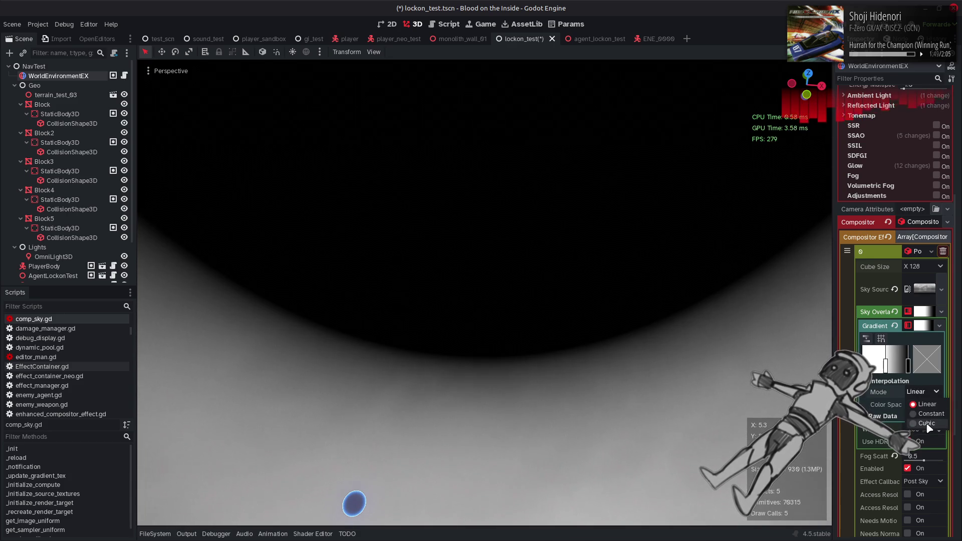
pyautogui.click(925, 423)
# Compare Oklab, Linear sRGB and sRGB colour spaces, ending on Cubic interpolation in sRGB
pyautogui.click(922, 403)
pyautogui.click(926, 434)
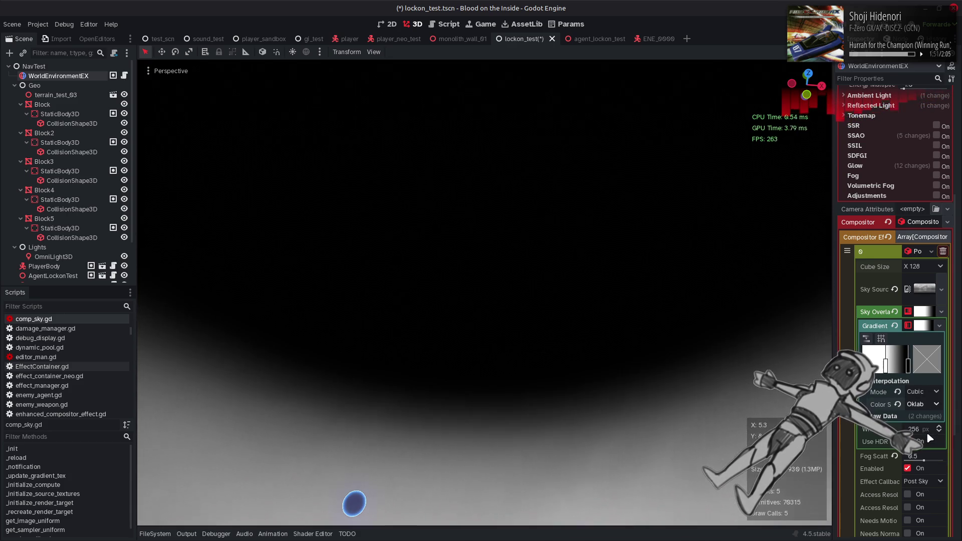
pyautogui.click(924, 404)
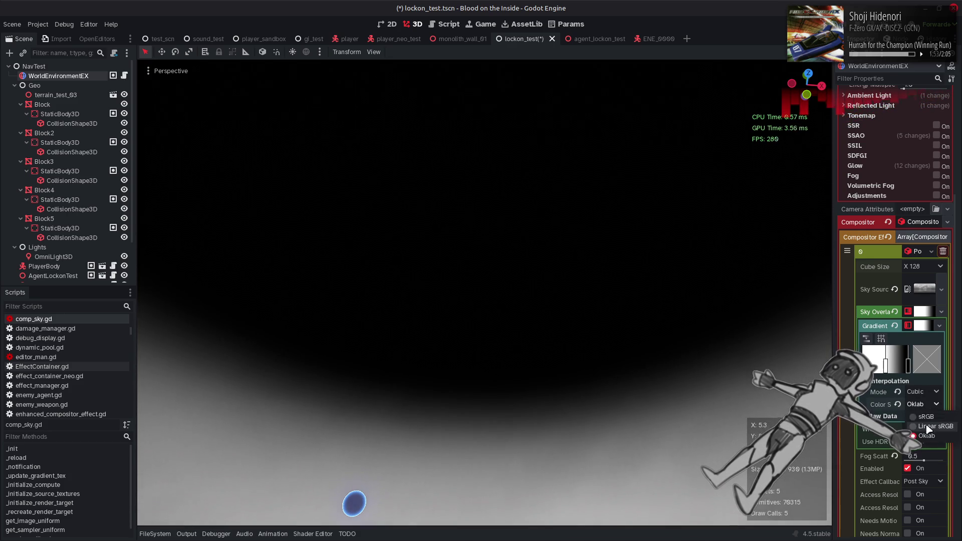
pyautogui.click(933, 426)
pyautogui.click(922, 404)
pyautogui.click(925, 416)
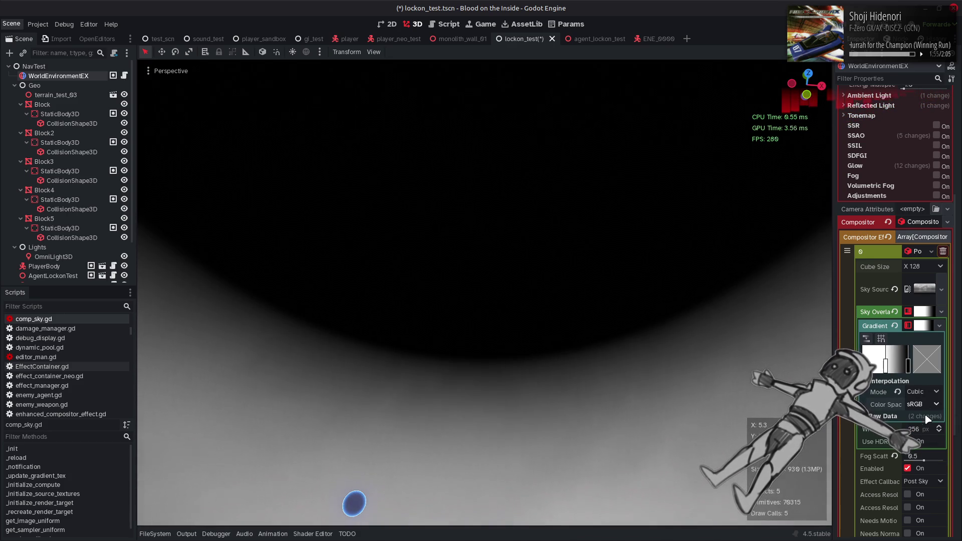
pyautogui.click(923, 391)
pyautogui.click(924, 406)
pyautogui.click(923, 392)
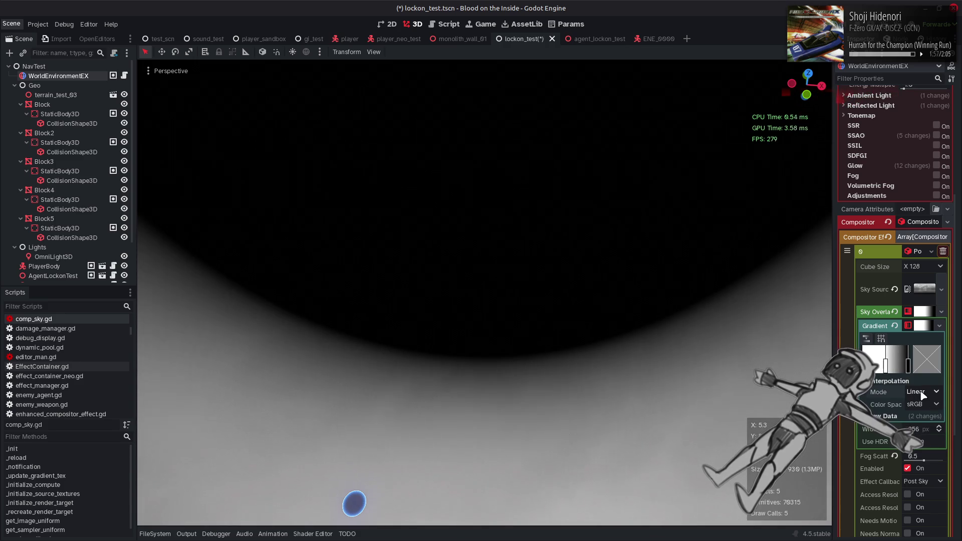
pyautogui.click(924, 427)
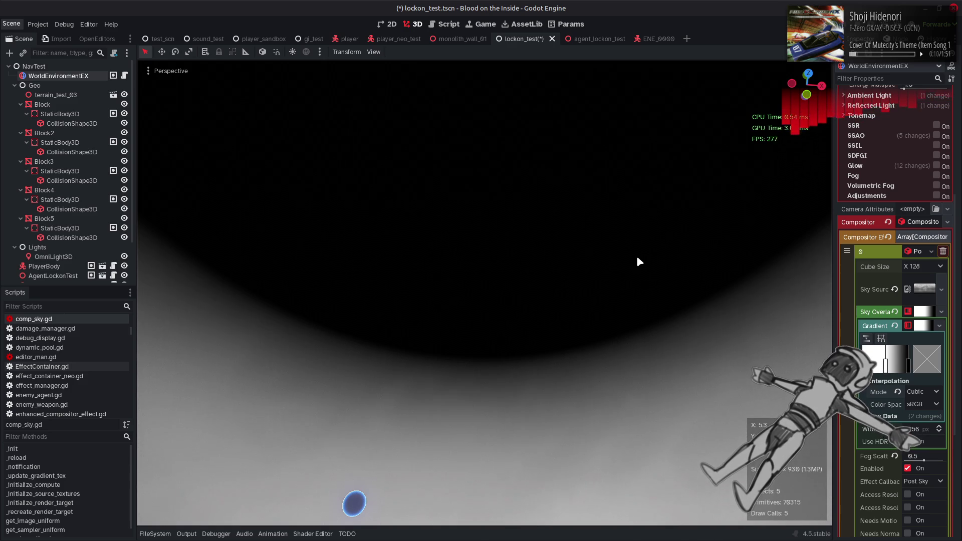
# Tilt down to see the sky over the pink floor, then switch to sky_apply.glsl
pyautogui.moveTo(638, 261); pyautogui.dragTo(637, 274)
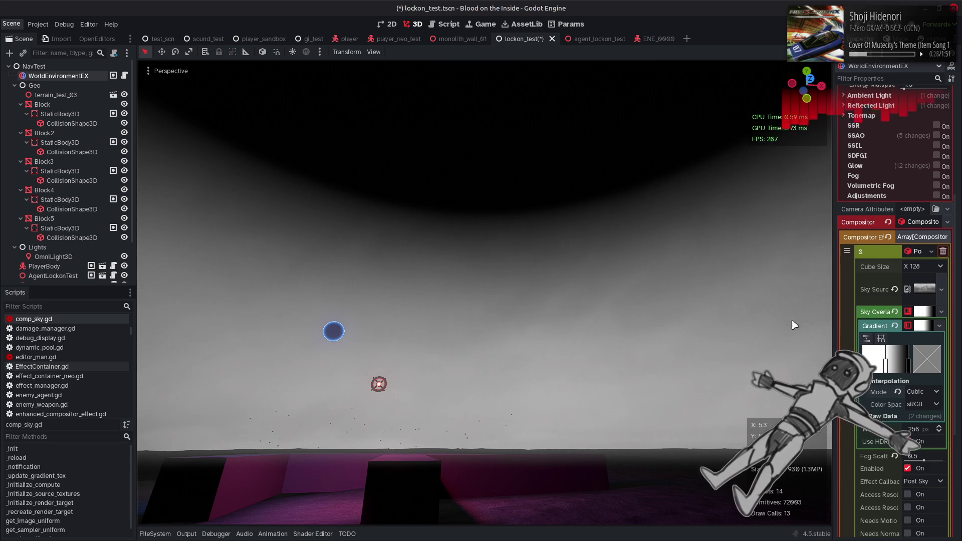
pyautogui.hotkey('alt', 'Tab')
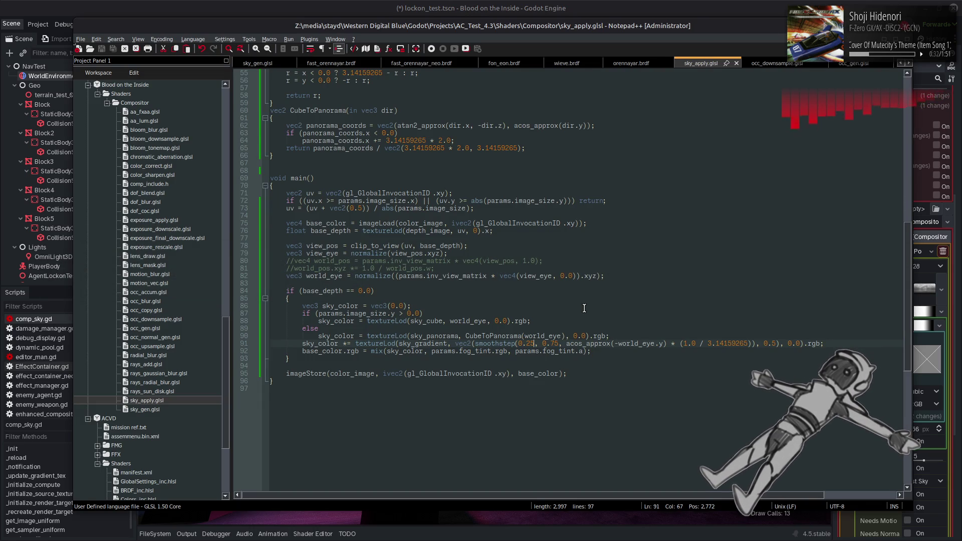
# Add a new sky_color line after line 90's panorama sample and save the shader
pyautogui.doubleClick(337, 335)
pyautogui.keyDown('ctrl'); pyautogui.click(620, 335); pyautogui.keyUp('ctrl')
pyautogui.press('Return')
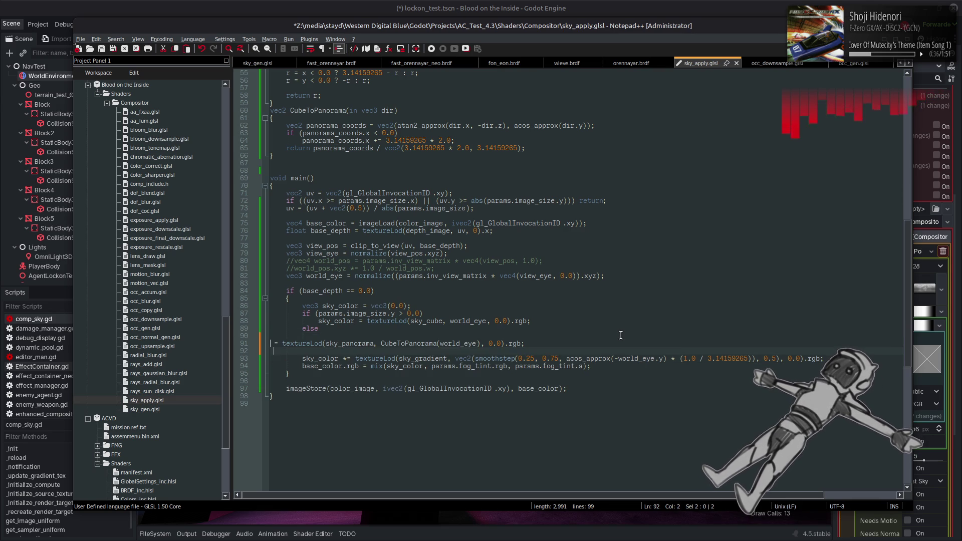
pyautogui.hotkey('ctrl', 'z')
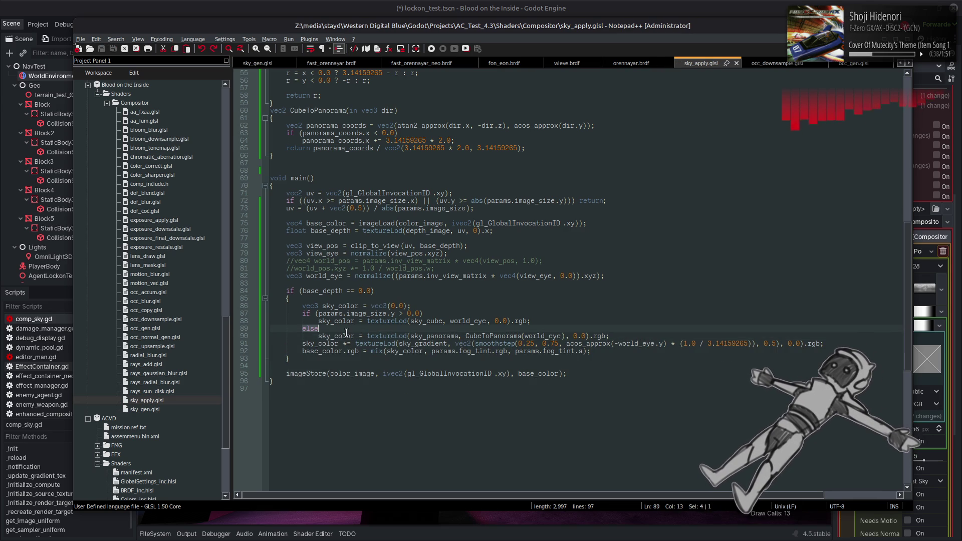
pyautogui.click(644, 336)
pyautogui.press('Return')
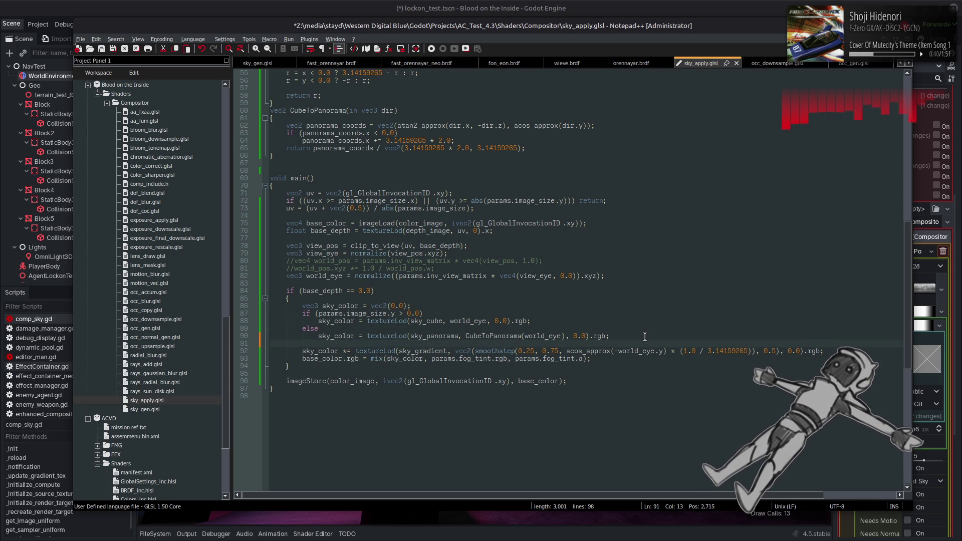
pyautogui.write('sky_color ')
pyautogui.write(' vec3(2.0);')
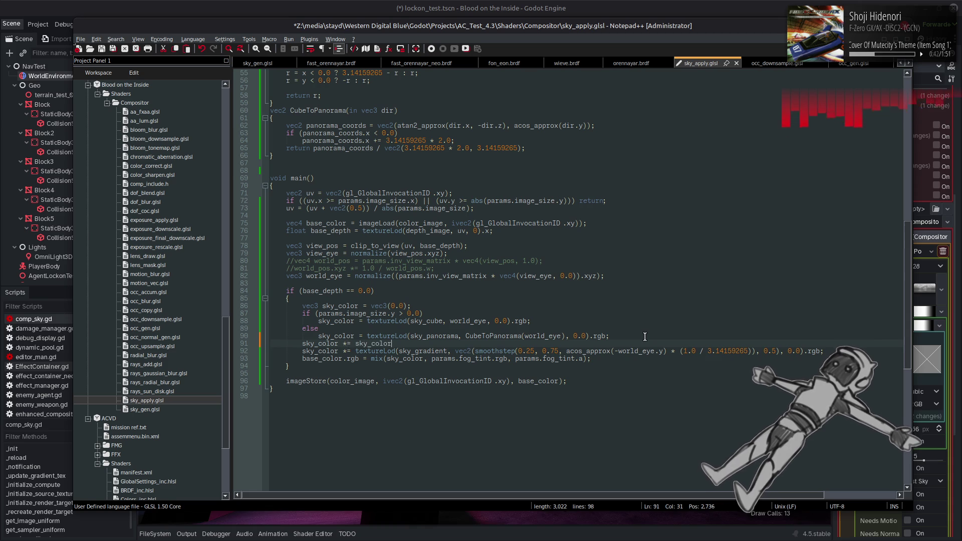
pyautogui.hotkey('ctrl', 's')
pyautogui.hotkey('alt', 'Tab')
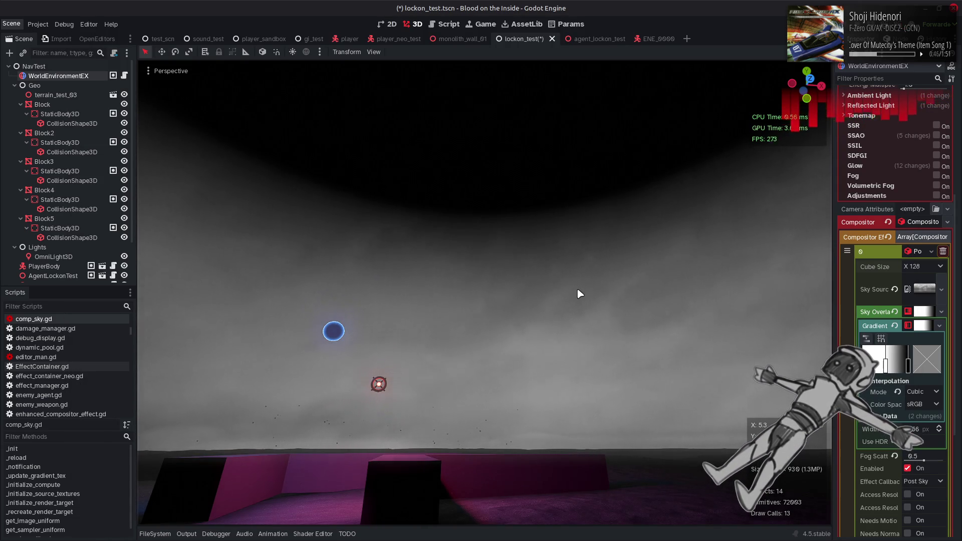
# Check the sky at the horizon, then delete the sky_color *= sky_color line and its blank line in sky_apply.glsl
pyautogui.moveTo(576, 291); pyautogui.dragTo(576, 291)
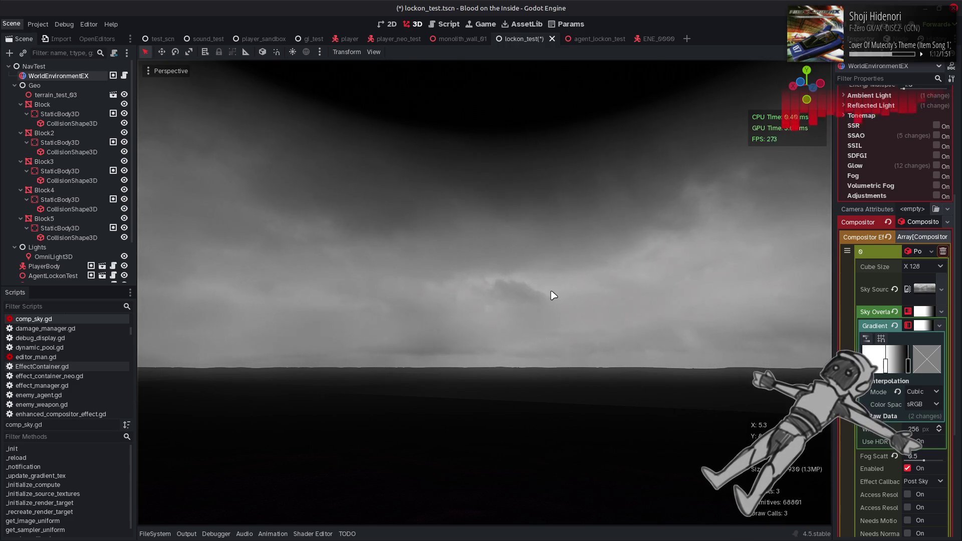
pyautogui.hotkey('alt', 'Tab')
pyautogui.press('BackSpace')
pyautogui.press('BackSpace')
pyautogui.press('BackSpace')
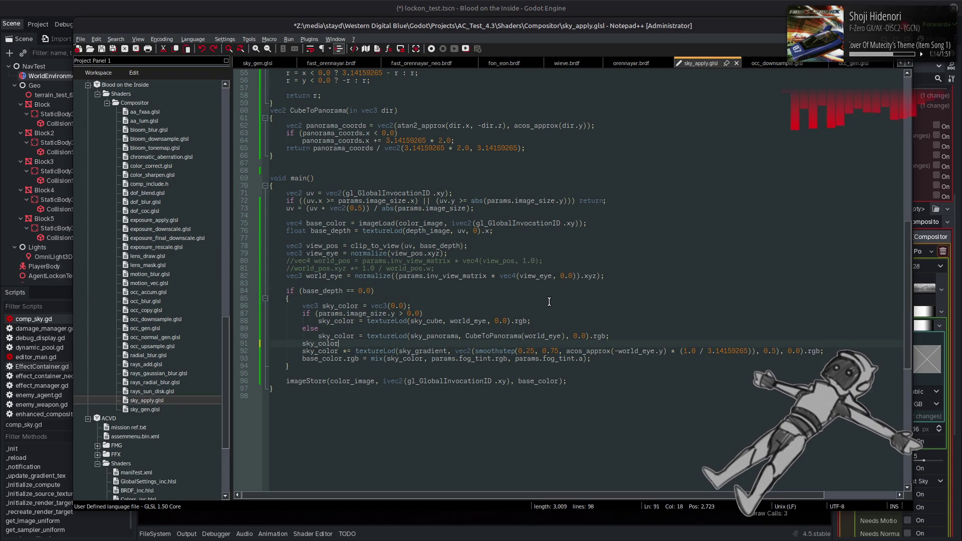
pyautogui.press('BackSpace')
# Save sky_apply.glsl and bring up comp_sky.gd's _initialize_source_textures function in Godot's script editor
pyautogui.hotkey('ctrl', 's')
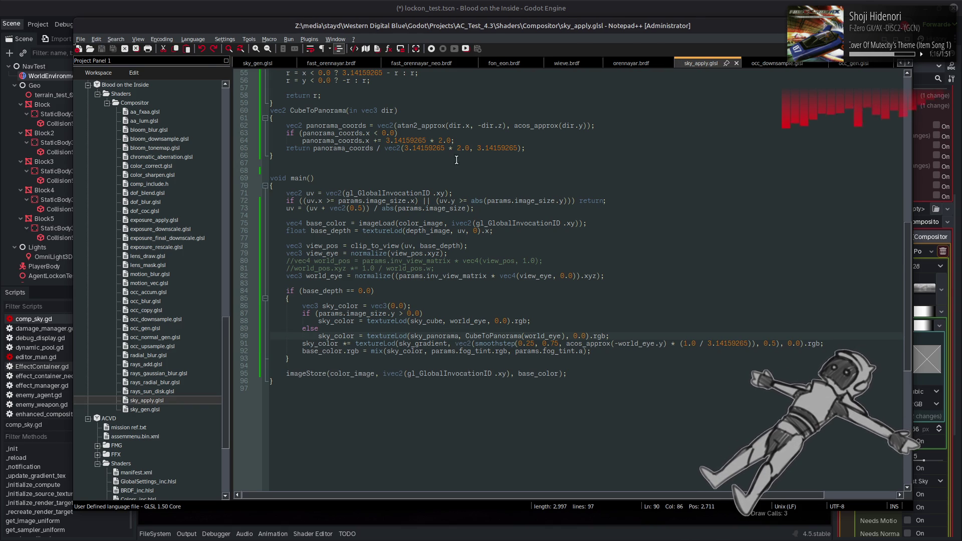
pyautogui.hotkey('alt', 'Tab')
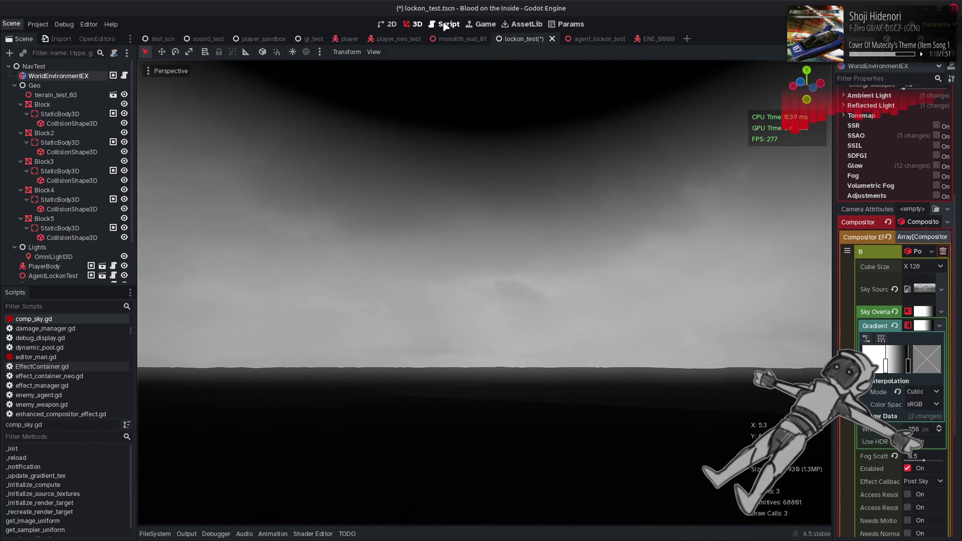
pyautogui.click(443, 25)
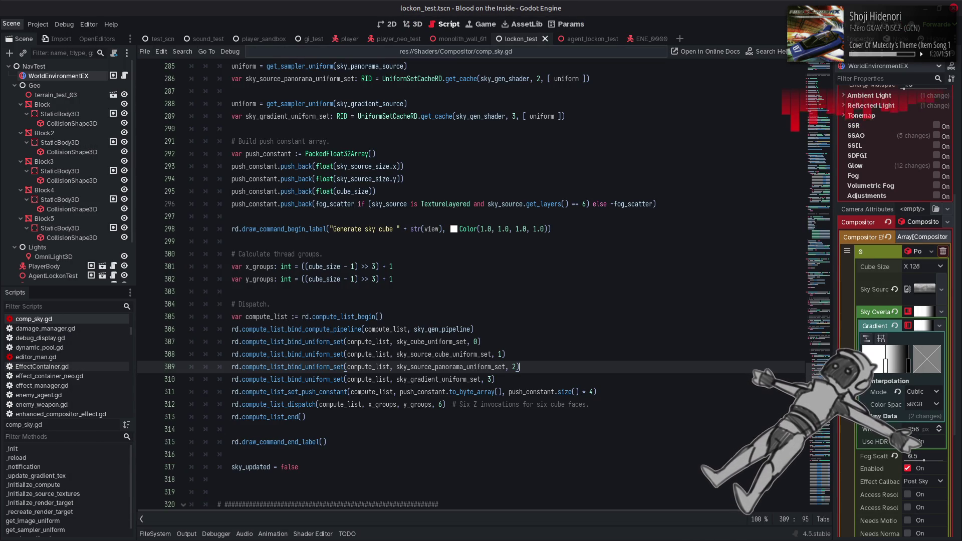
pyautogui.scroll(20, 679, 170)
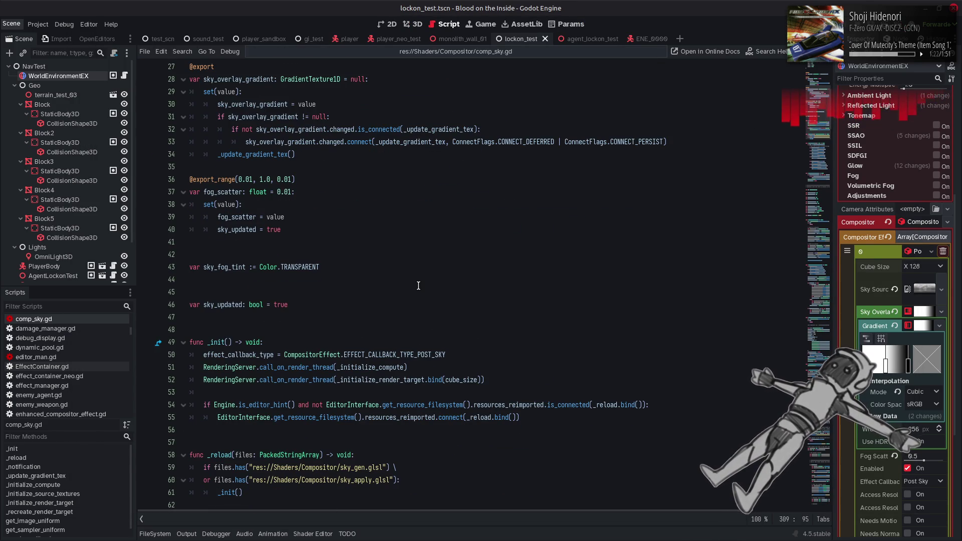
pyautogui.scroll(-20, 418, 285)
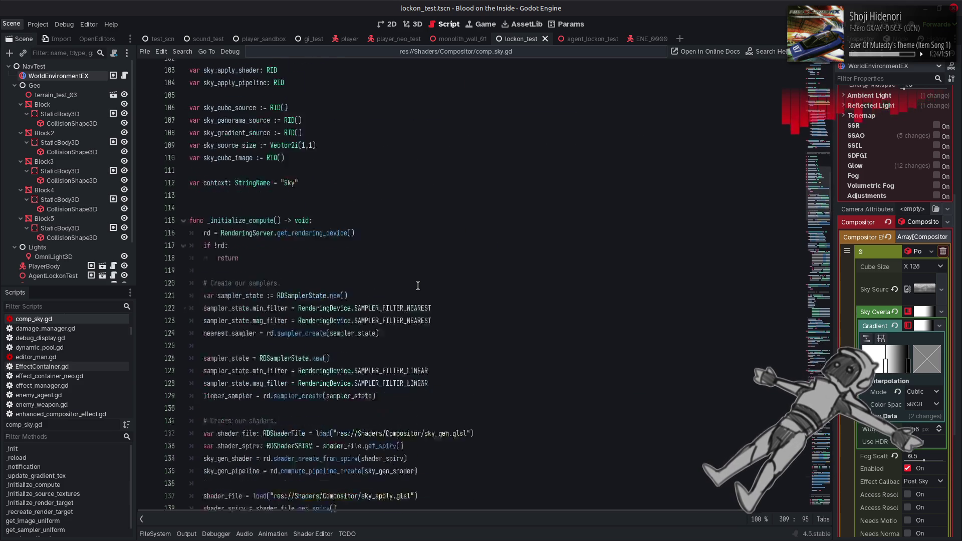
pyautogui.scroll(-8, 418, 285)
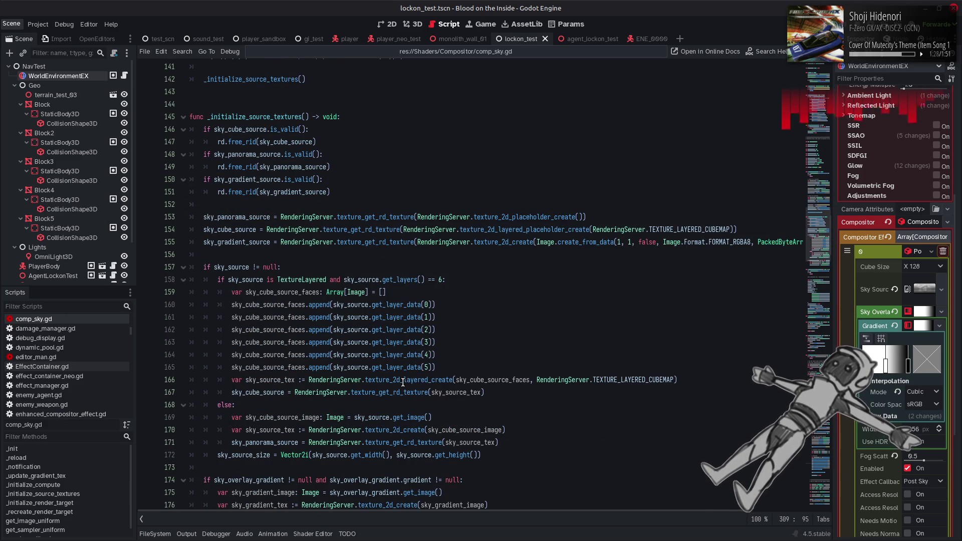
pyautogui.moveTo(402, 382)
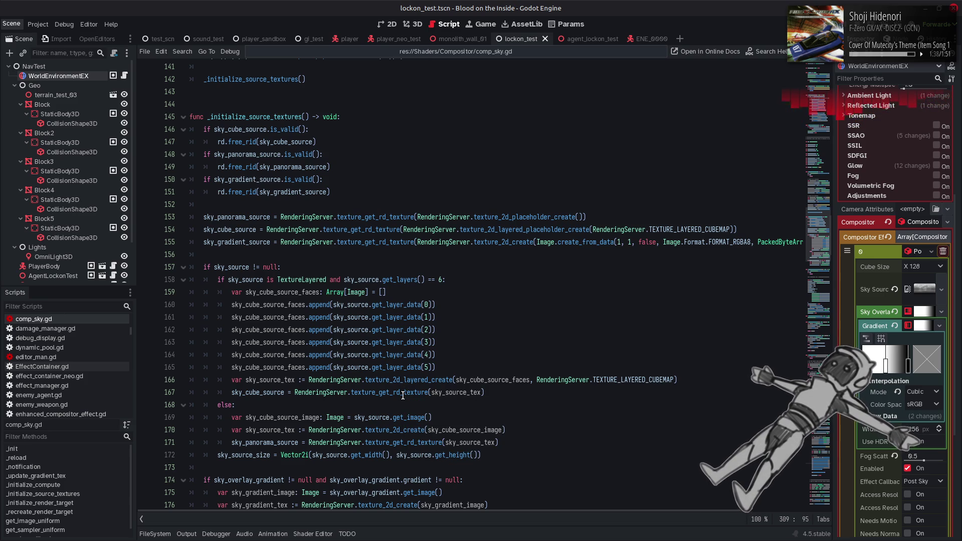
# Append ', true' to the texture_get_rd_texture call on line 171, then view the 3D viewport
pyautogui.click(493, 445)
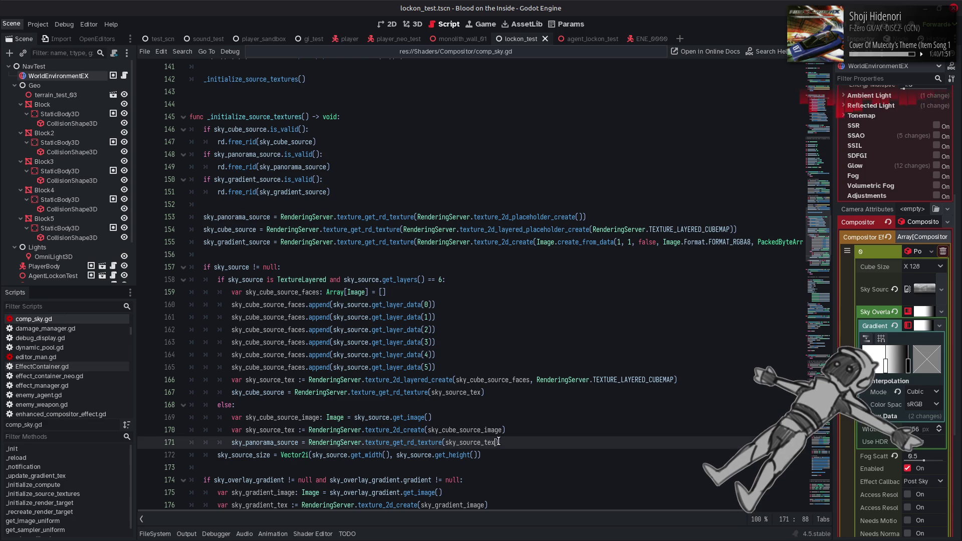
pyautogui.scroll(-1, 516, 436)
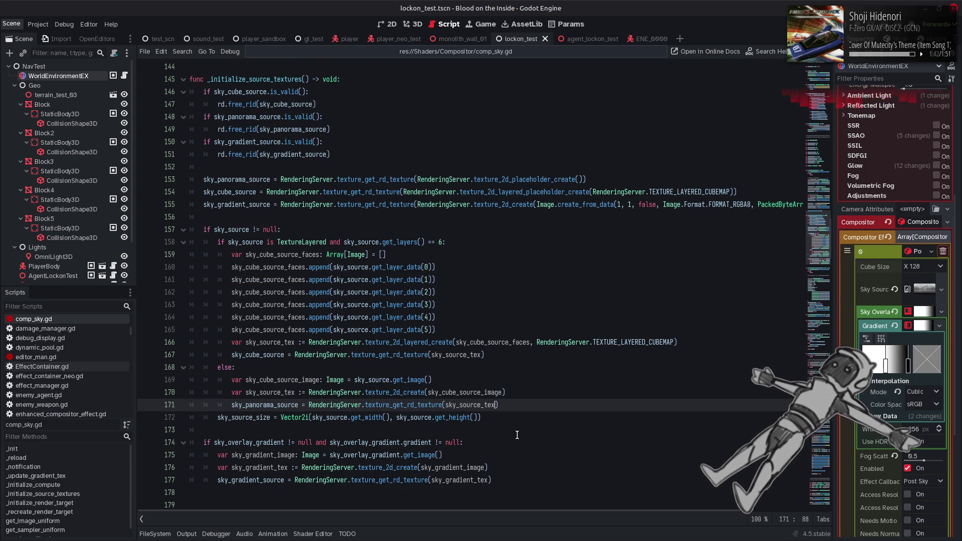
pyautogui.write(', true')
pyautogui.click(554, 381)
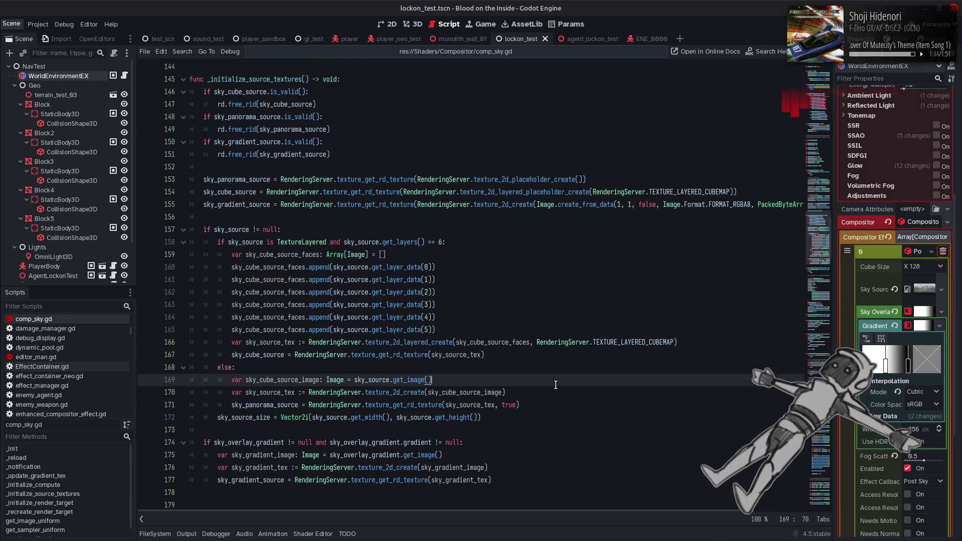
pyautogui.click(419, 26)
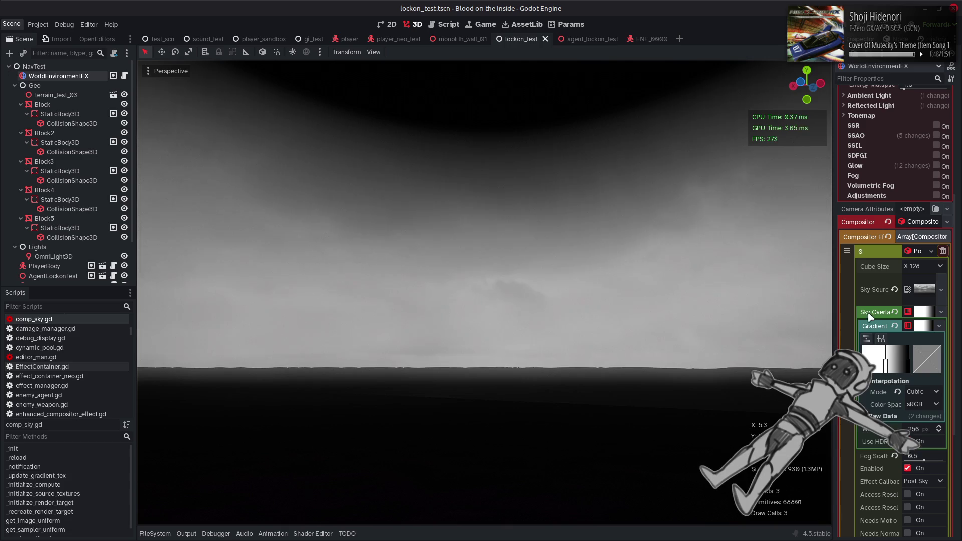
# Toggle the sky Cube Size to 64 and back to 128 to refresh the sky
pyautogui.click(921, 266)
pyautogui.click(923, 272)
pyautogui.click(924, 269)
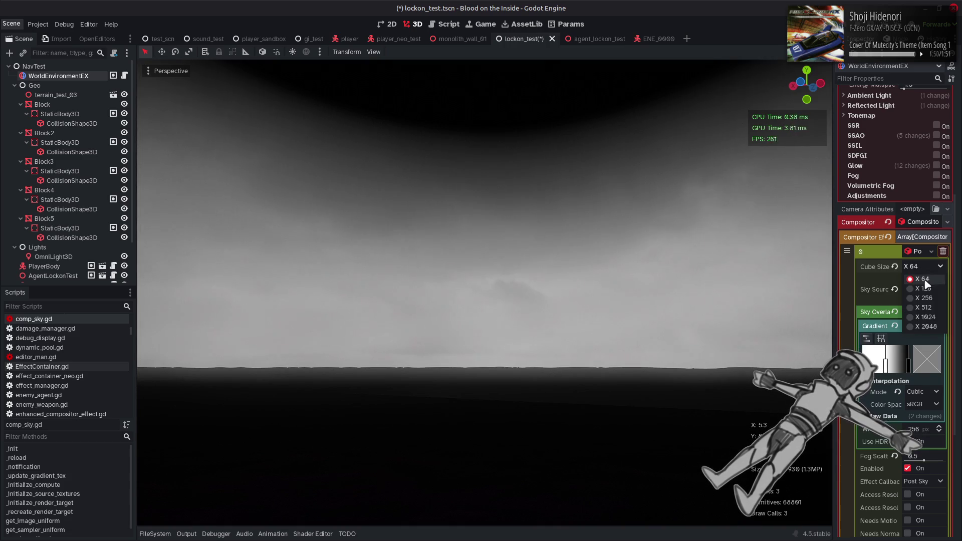
pyautogui.click(919, 296)
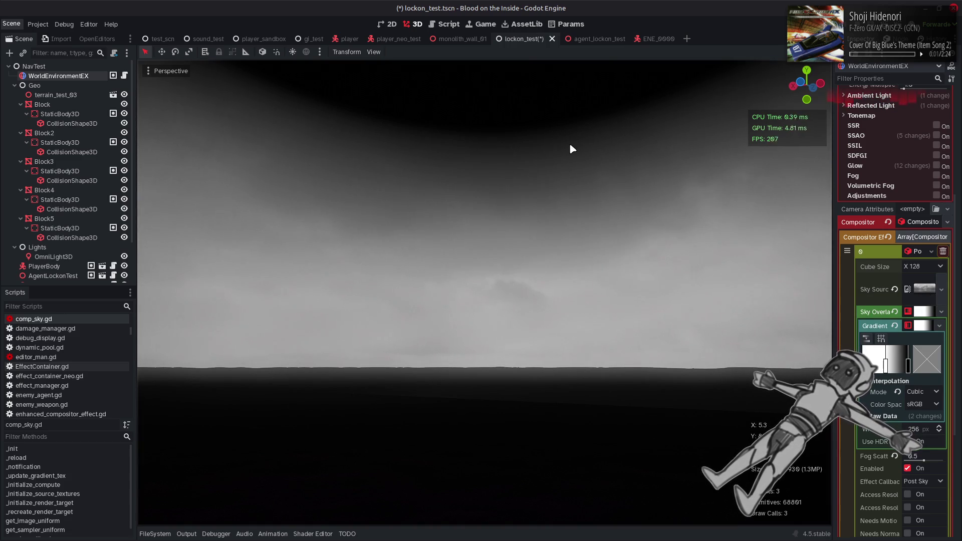
# Glance at comp_sky.gd, adjust a sky overlay gradient stop in the Inspector, and save the scene
pyautogui.click(451, 26)
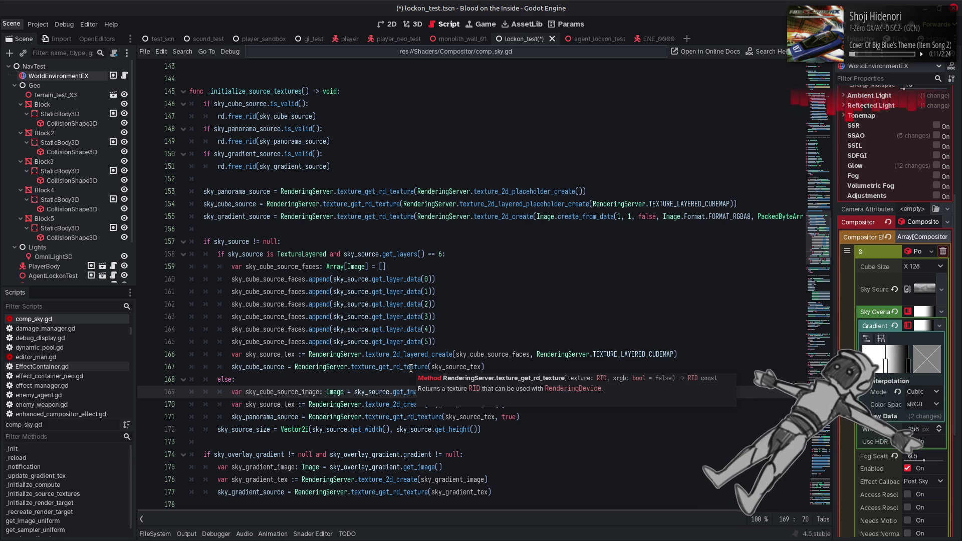
pyautogui.click(415, 24)
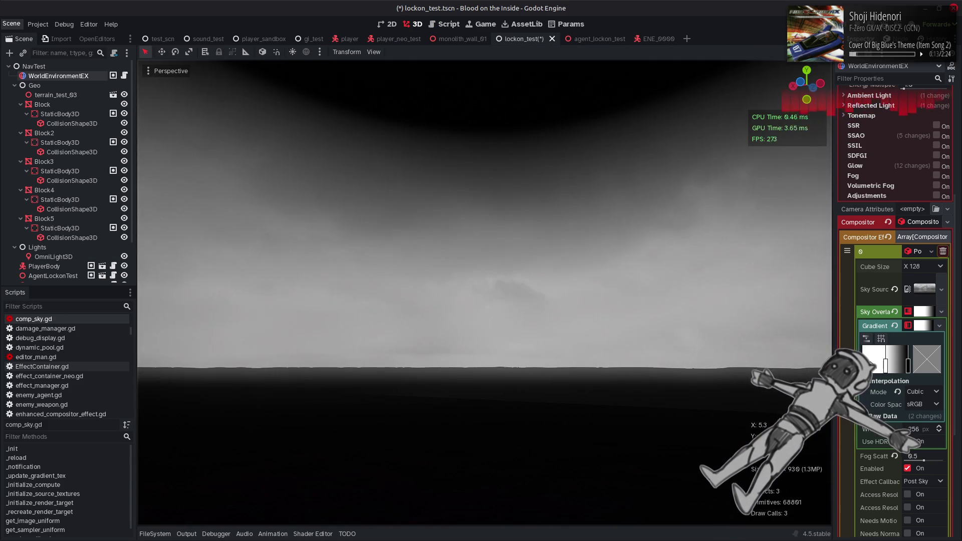
pyautogui.click(885, 365)
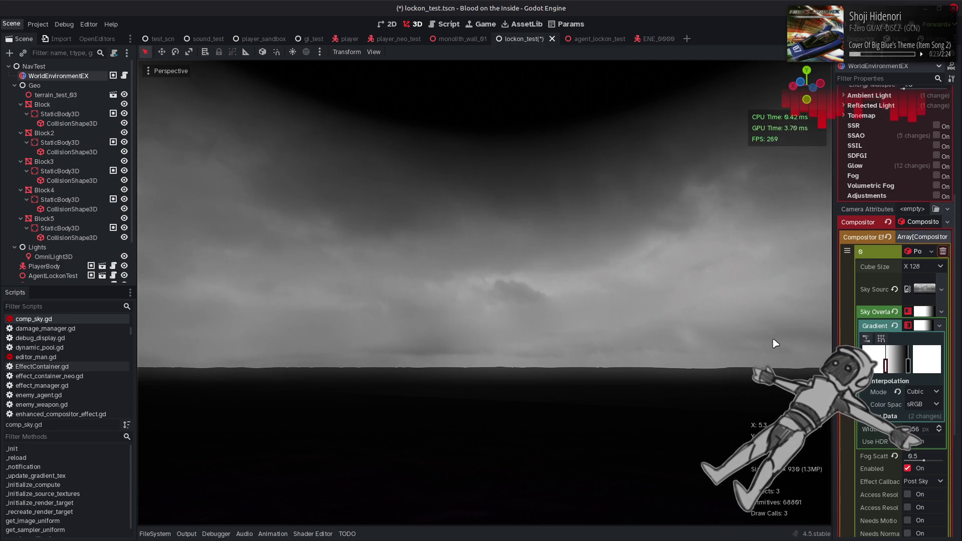
pyautogui.hotkey('ctrl', 's')
# Look up the TextureLayered class documentation from line 158 of comp_sky.gd
pyautogui.hotkey('alt', 'Tab')
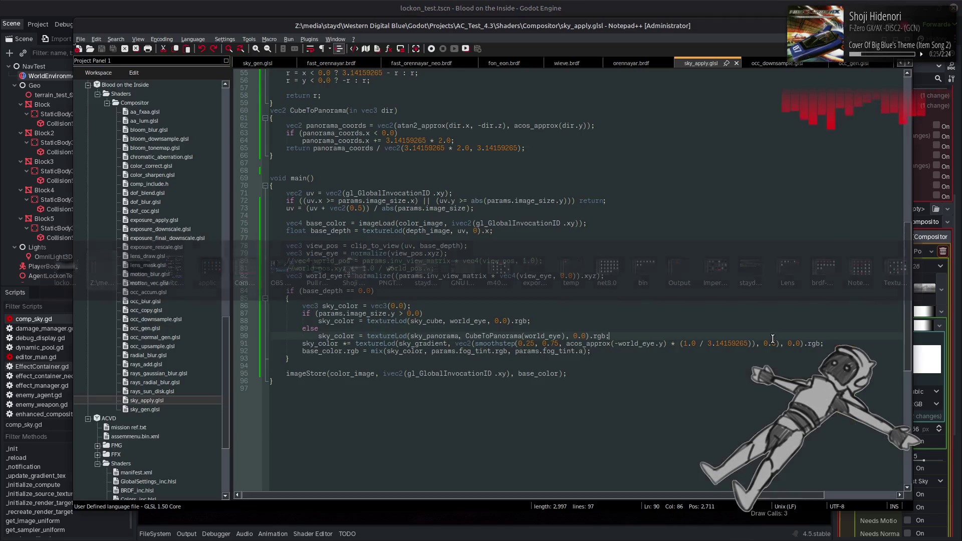
pyautogui.click(377, 5)
pyautogui.click(445, 26)
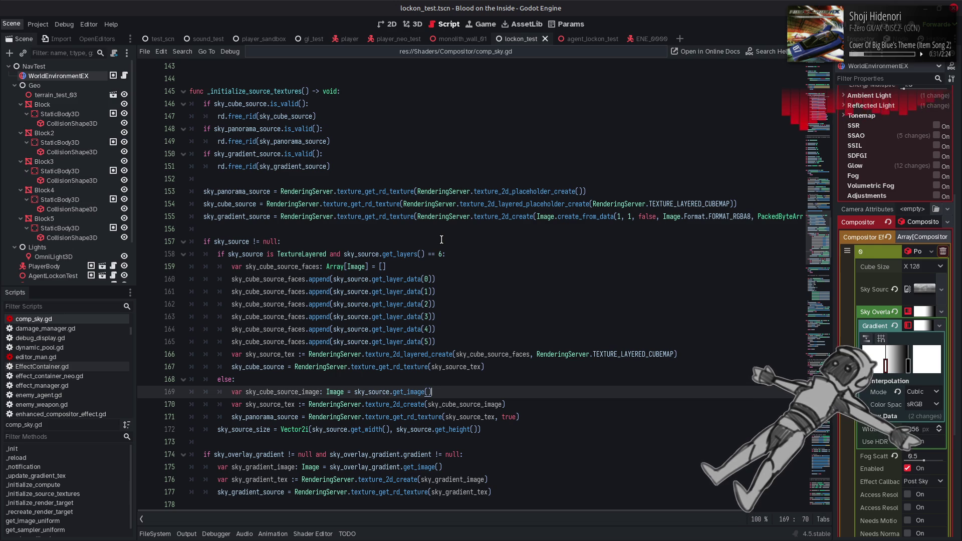
pyautogui.doubleClick(399, 254)
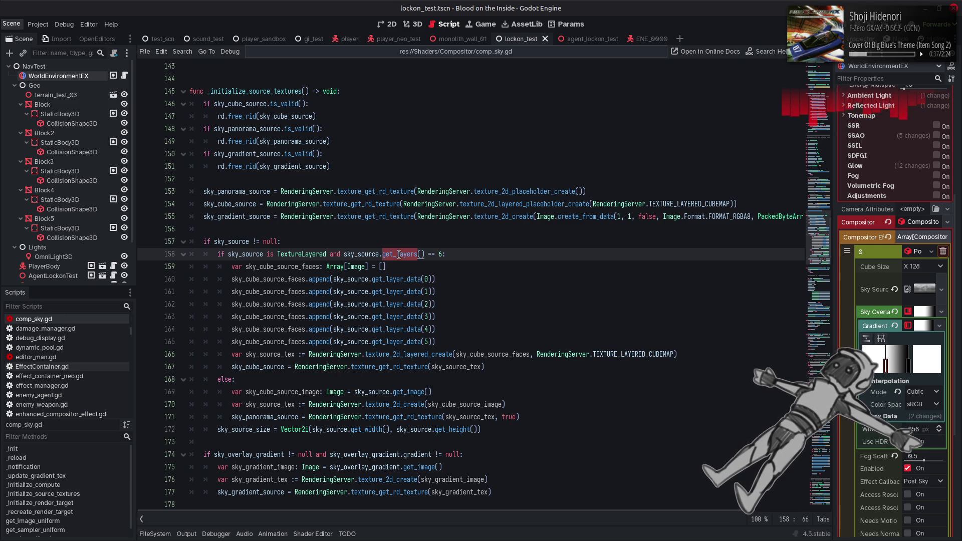
pyautogui.doubleClick(297, 254)
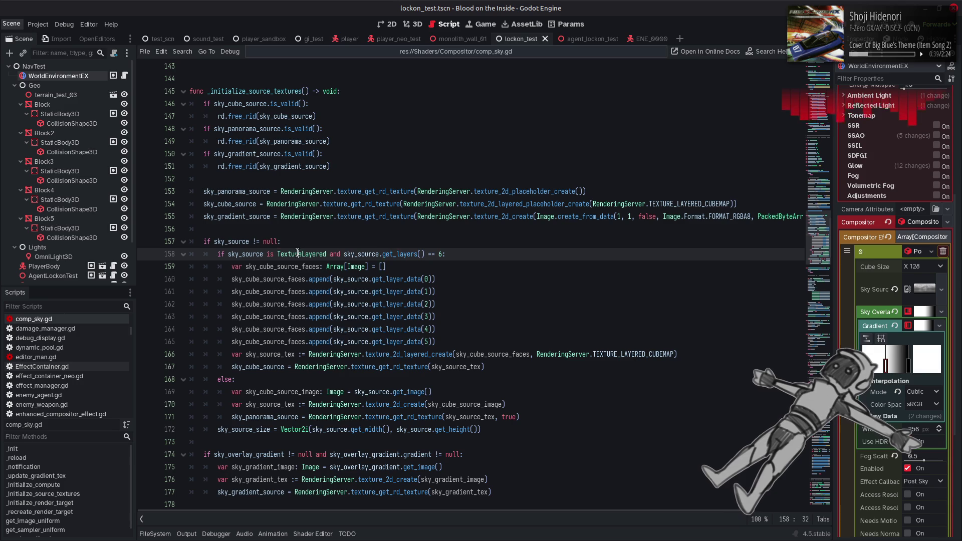
pyautogui.rightClick(298, 255)
pyautogui.click(336, 406)
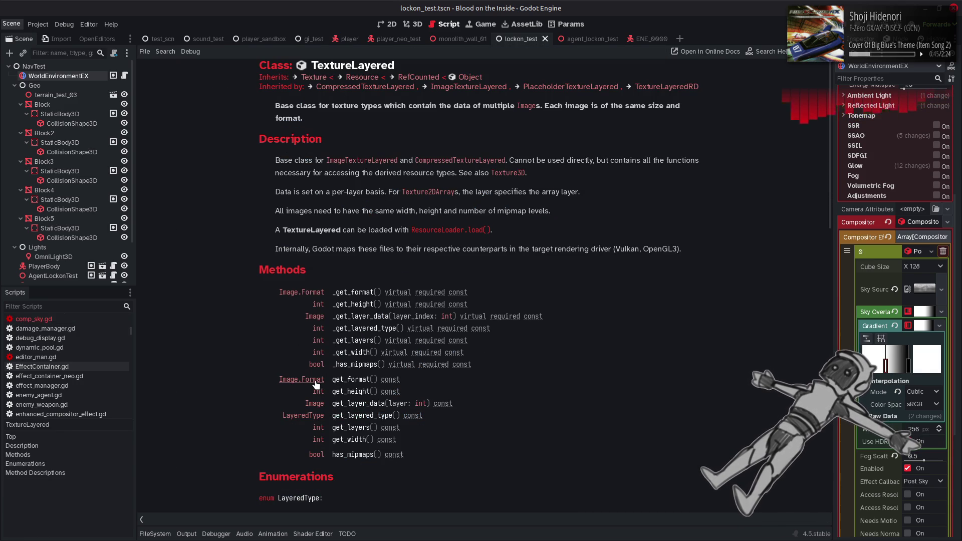
pyautogui.click(336, 381)
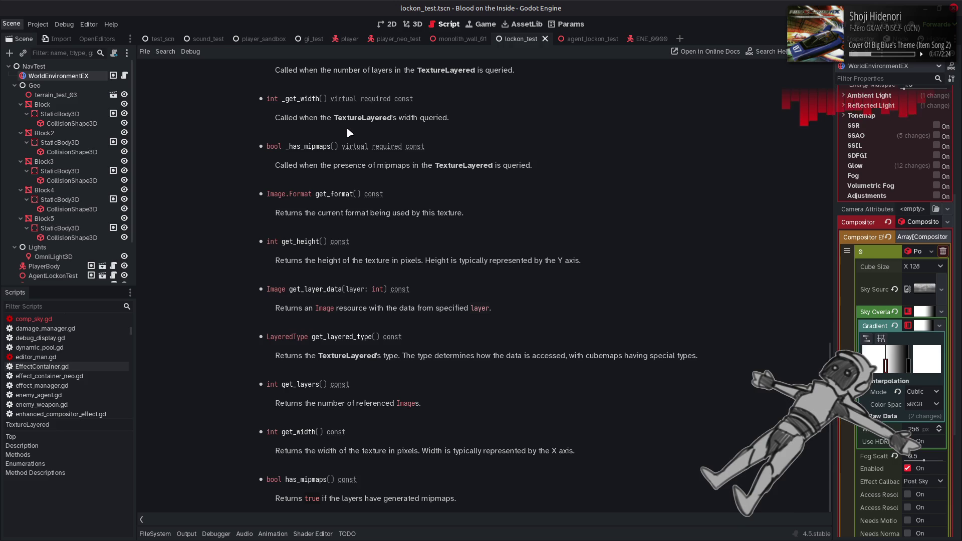
pyautogui.click(302, 196)
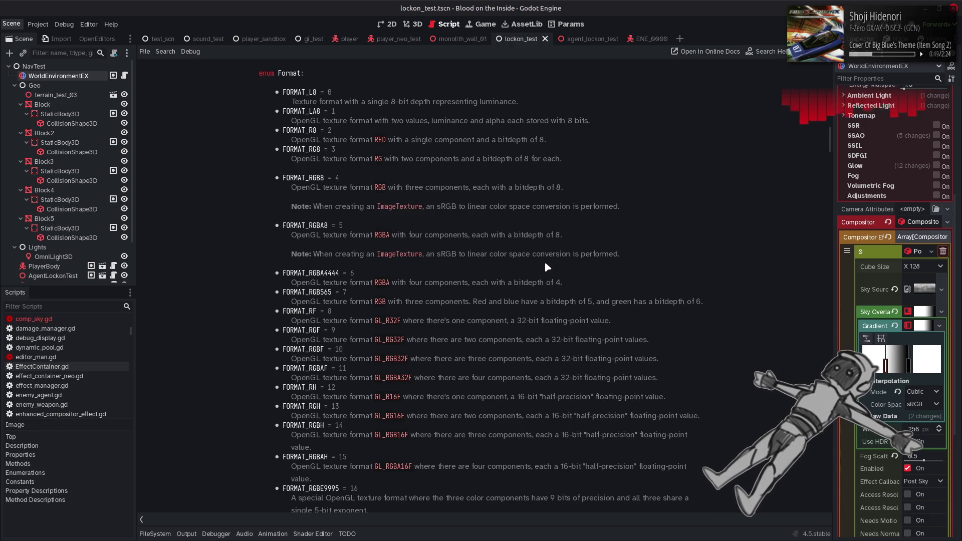
pyautogui.scroll(-15, 543, 261)
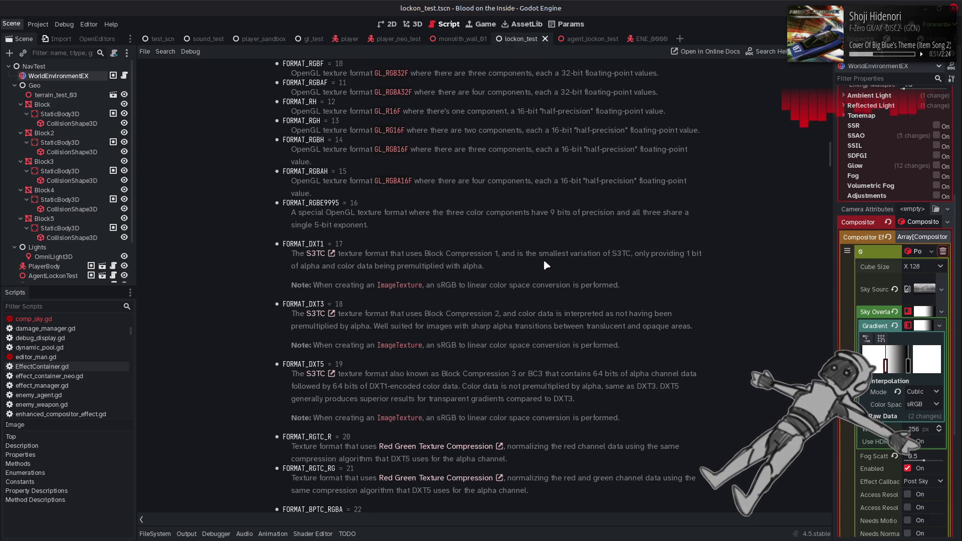
pyautogui.press('Home')
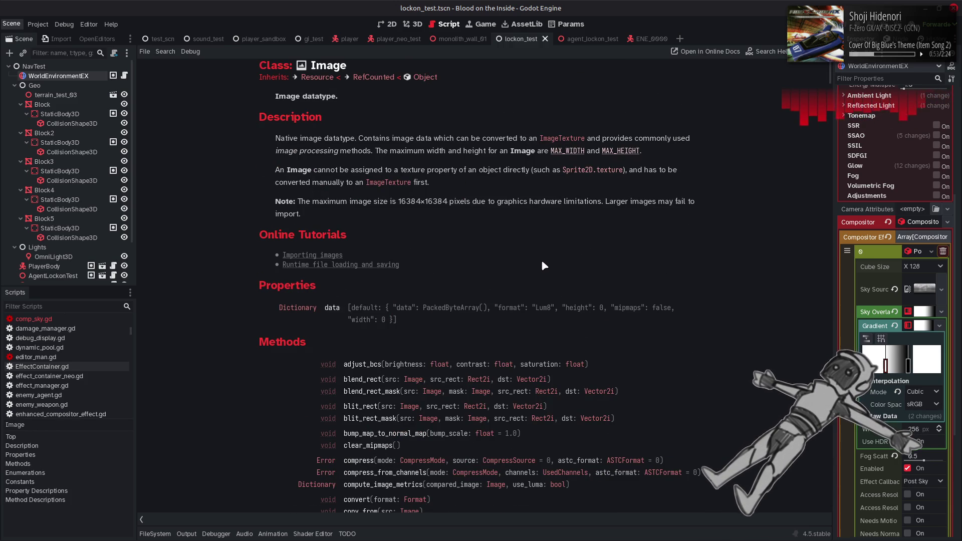
pyautogui.scroll(-8, 542, 262)
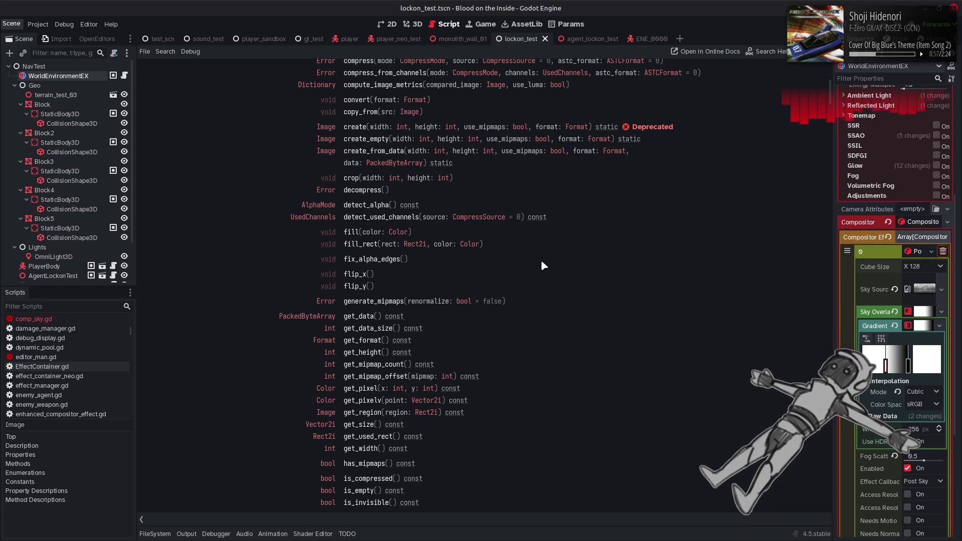
pyautogui.scroll(-5, 542, 262)
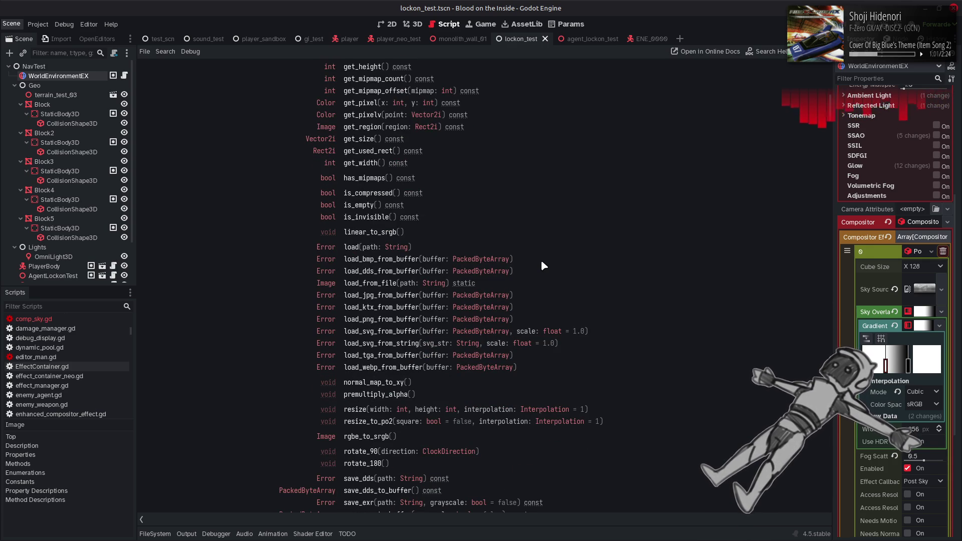
pyautogui.scroll(-6, 541, 262)
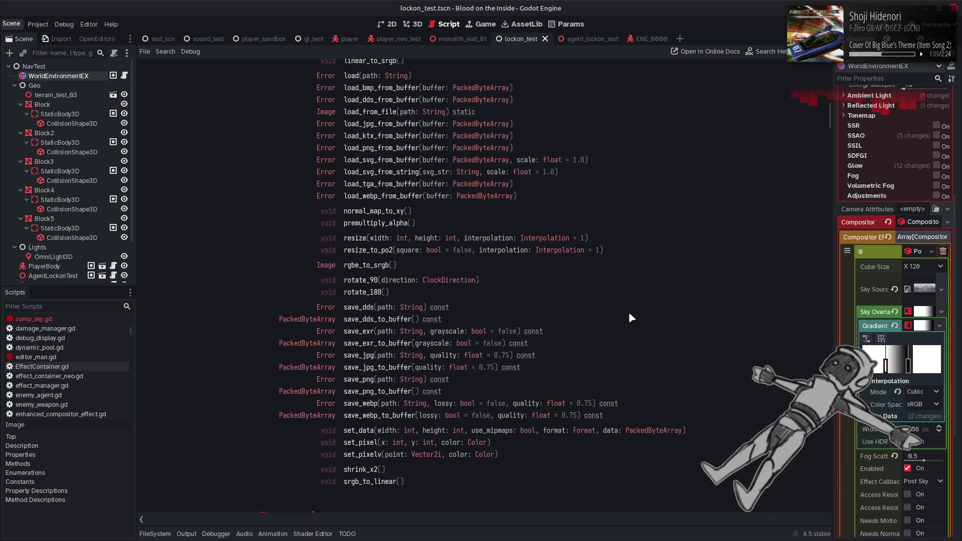
pyautogui.click(377, 482)
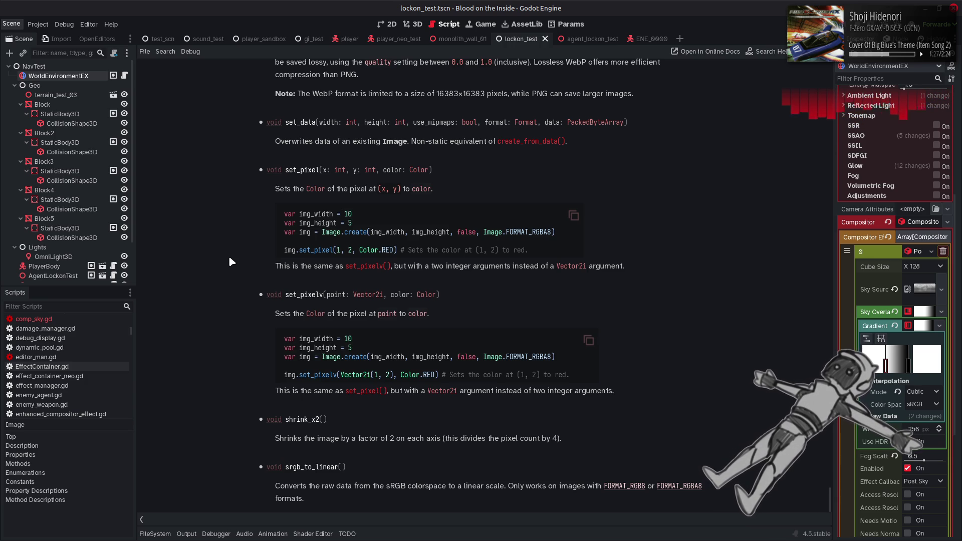
pyautogui.scroll(15, 229, 255)
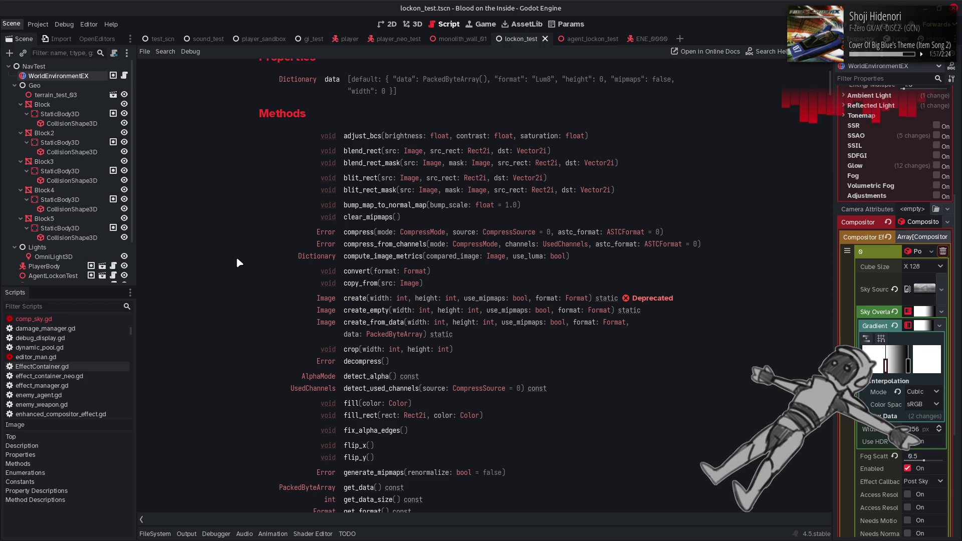
pyautogui.hotkey('alt', 'Left')
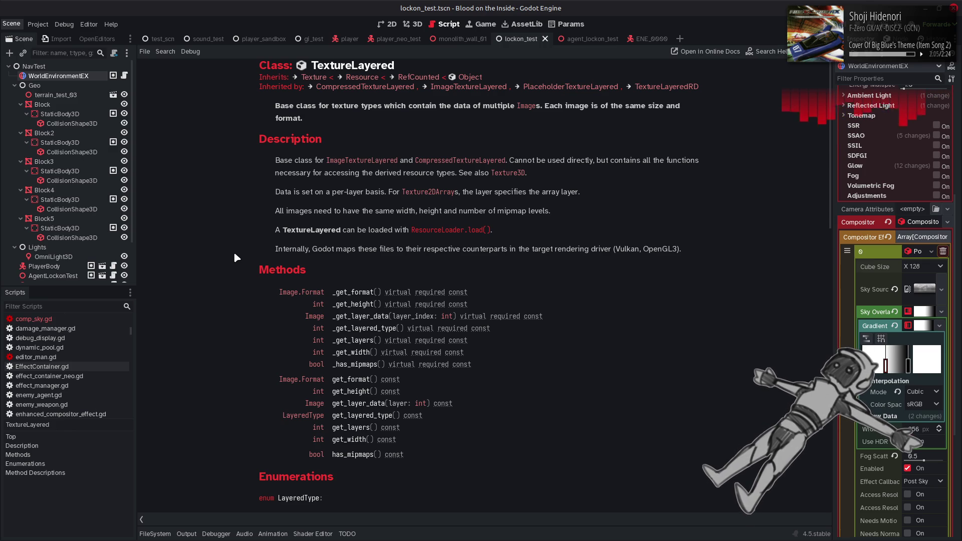
# Open the Image.Format enum docs, browse the texture formats, and show the FileSystem dock
pyautogui.click(303, 380)
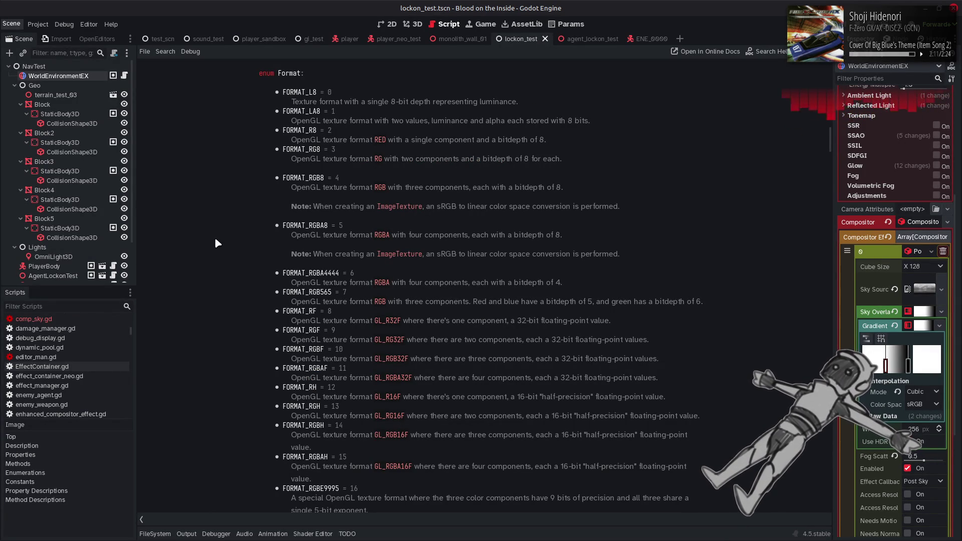
pyautogui.scroll(-3, 216, 241)
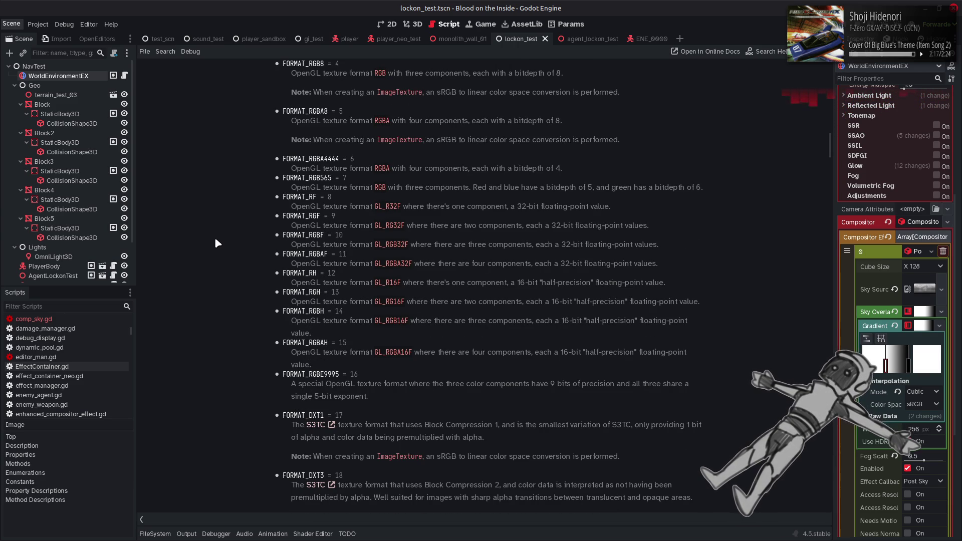
pyautogui.scroll(-3, 216, 239)
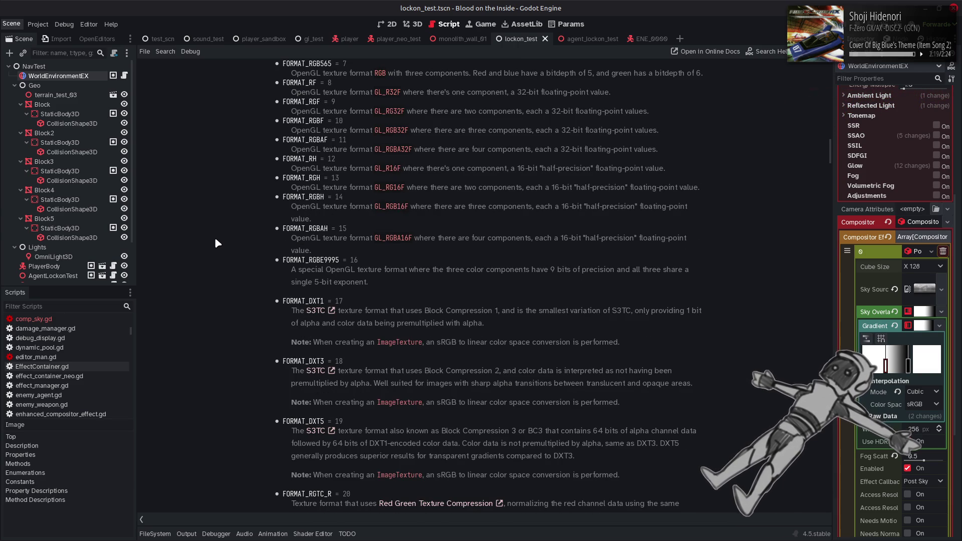
pyautogui.scroll(-3, 215, 239)
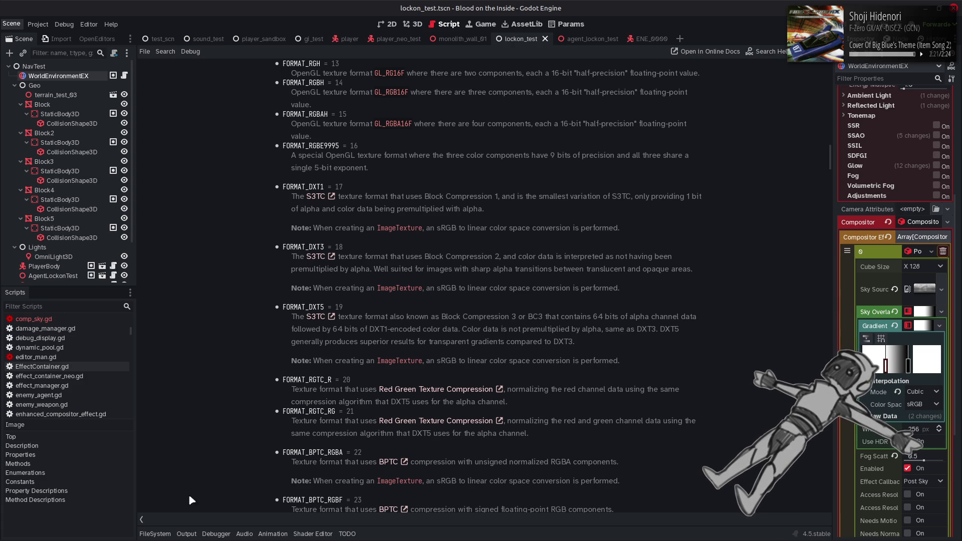
pyautogui.click(154, 533)
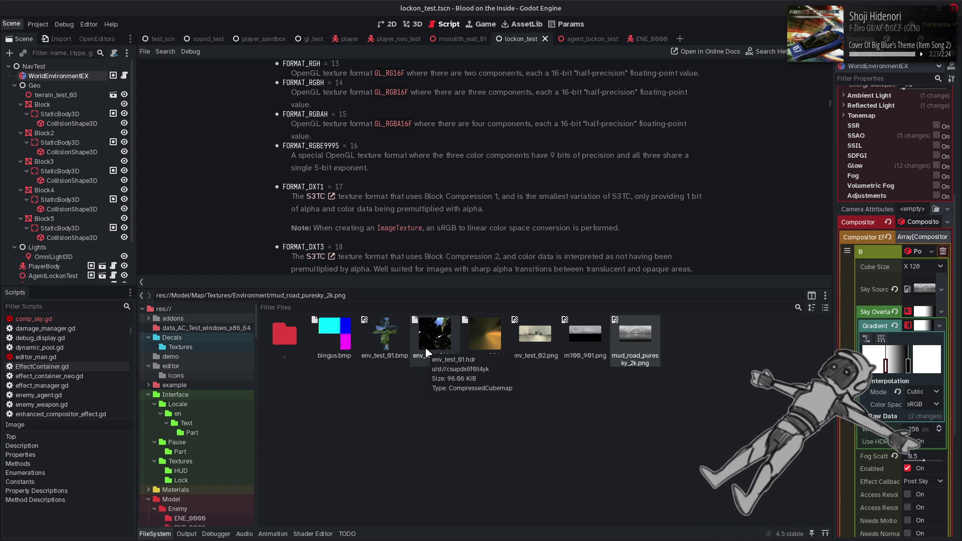
# Preview env_test_01.hdr and env_test_02.hdr in the Inspector, then collapse the FileSystem panel
pyautogui.click(427, 353)
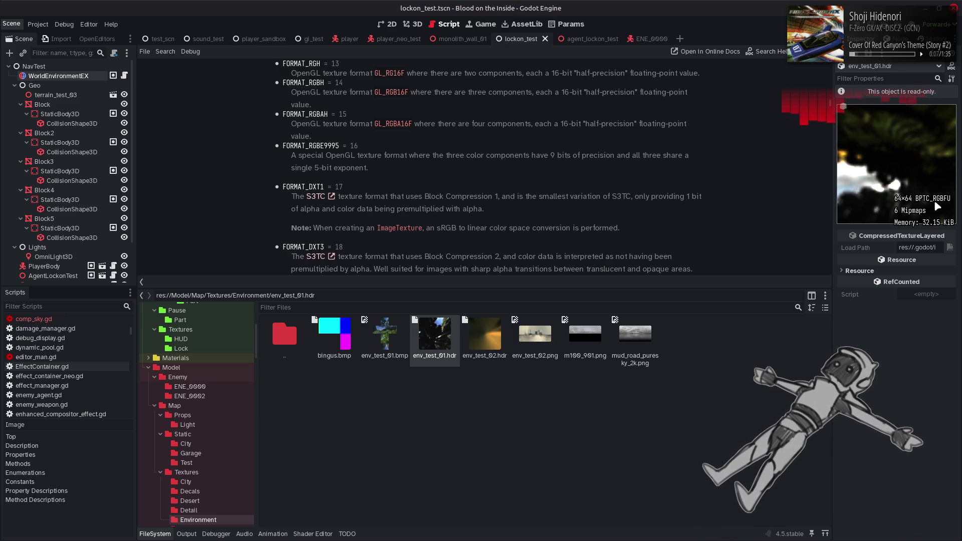
pyautogui.click(502, 342)
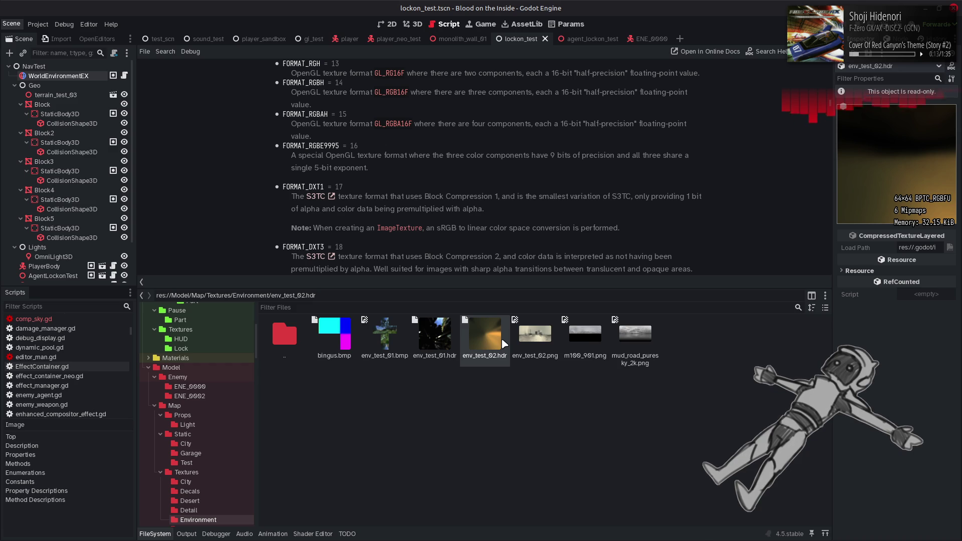
pyautogui.click(150, 533)
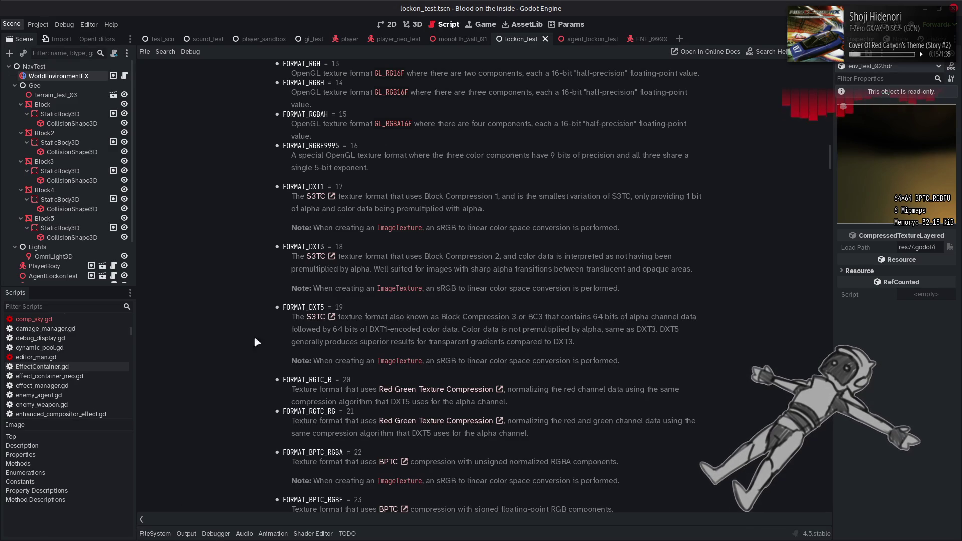
# Read through the Image.Format list, then go back to comp_sky.gd at line 158
pyautogui.scroll(-3, 260, 327)
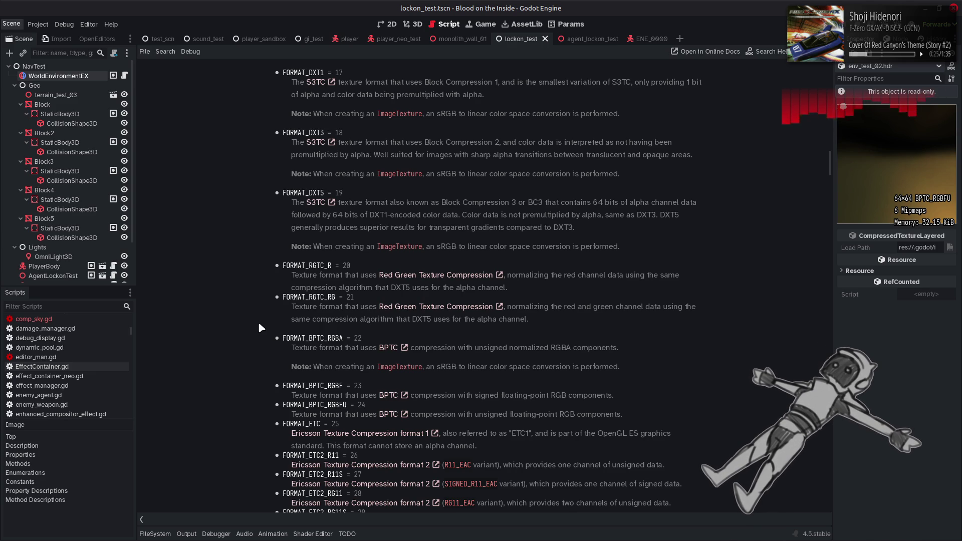
pyautogui.scroll(-5, 259, 324)
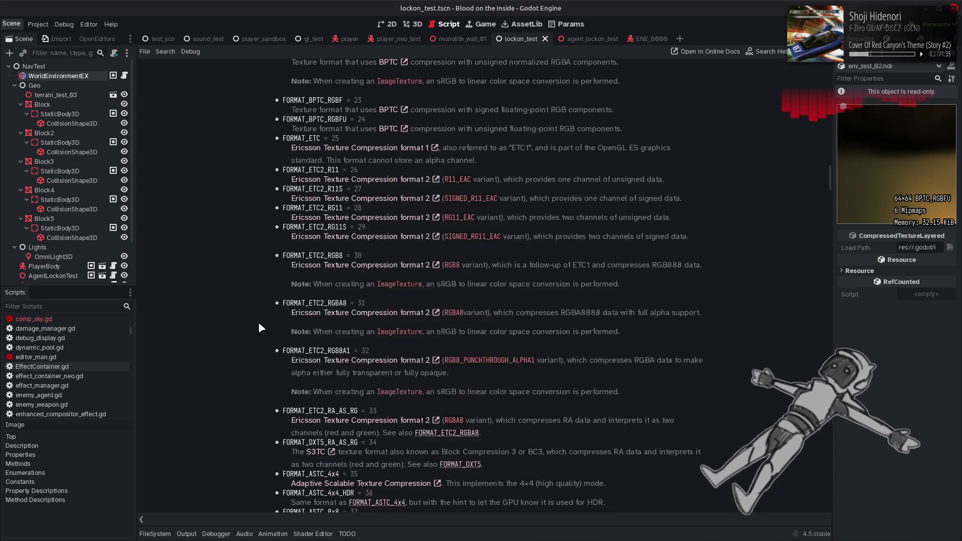
pyautogui.scroll(-4, 259, 324)
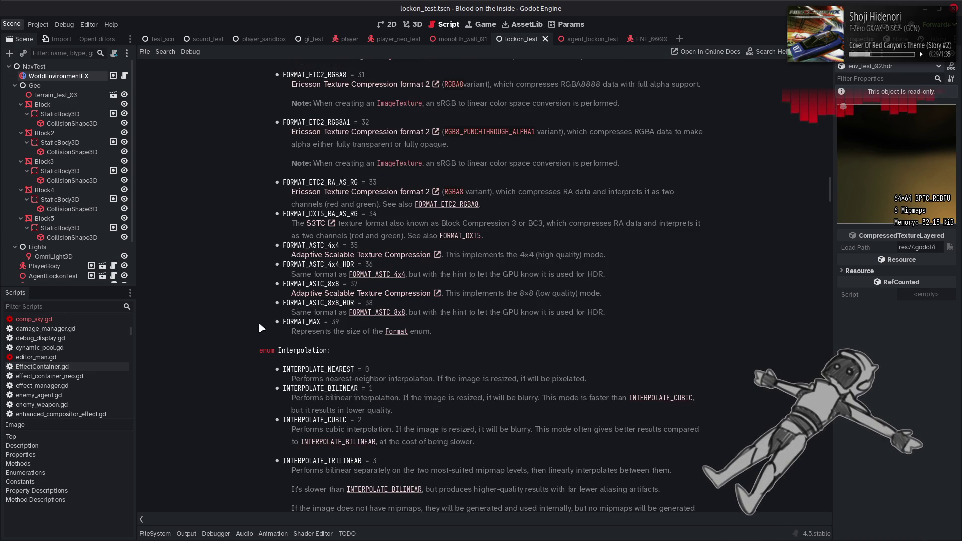
pyautogui.scroll(-5, 259, 324)
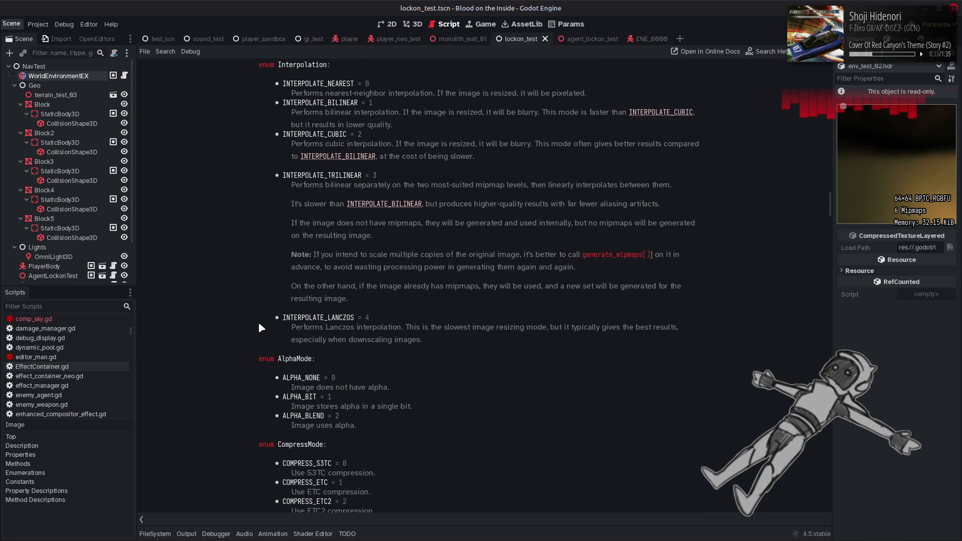
pyautogui.scroll(13, 259, 327)
pyautogui.scroll(-3, 259, 327)
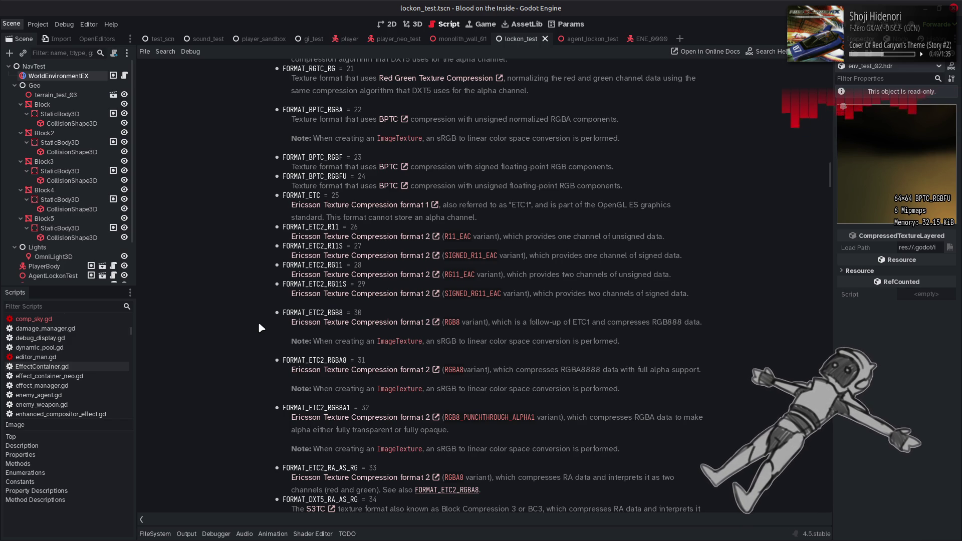
pyautogui.hotkey('alt', 'Left')
pyautogui.hotkey('alt', 'Left')
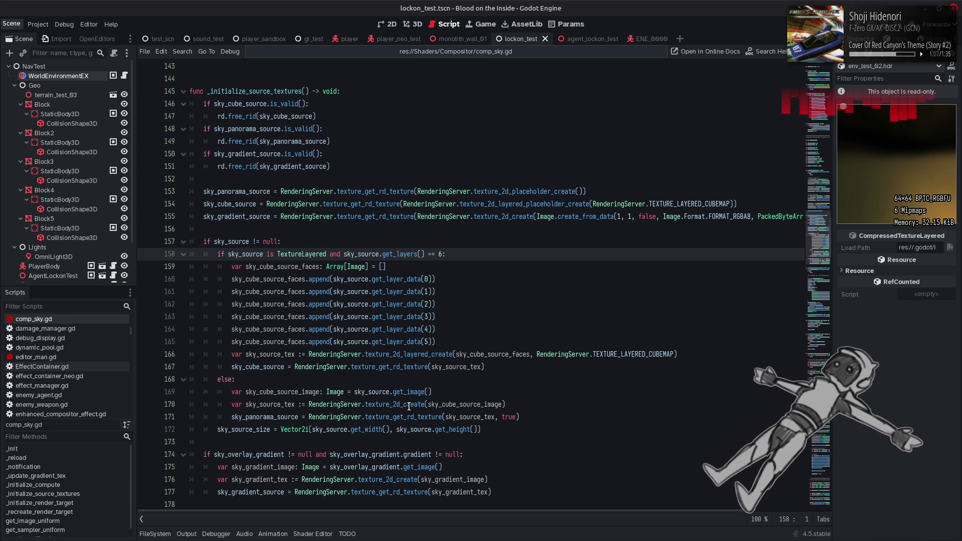
# Look up texture_2d_create in the RenderingServer docs and read through its texture_* methods
pyautogui.moveTo(409, 406)
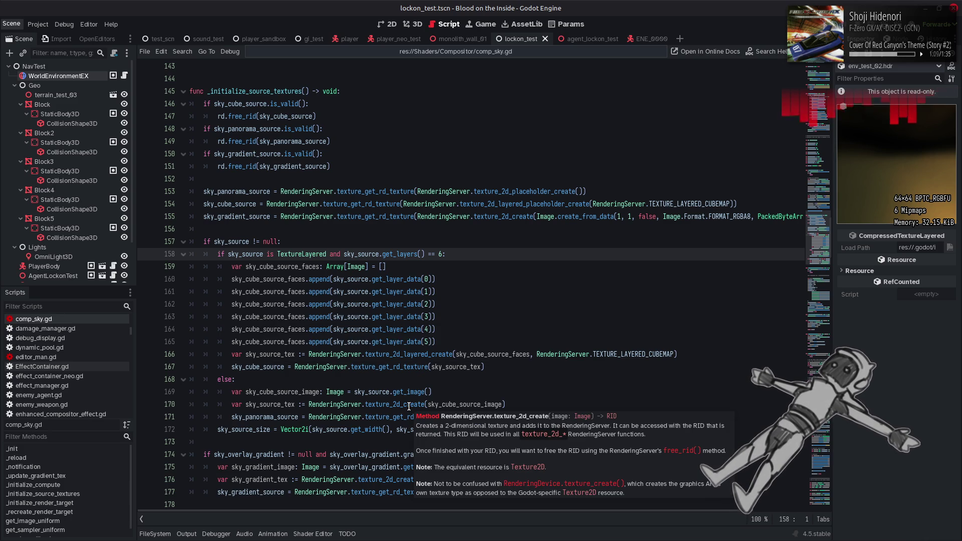
pyautogui.rightClick(409, 407)
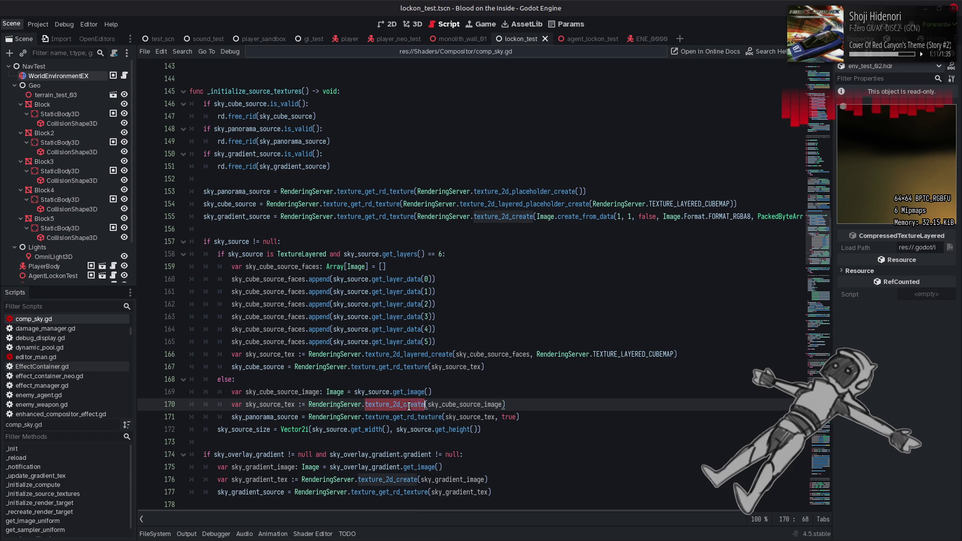
pyautogui.click(430, 535)
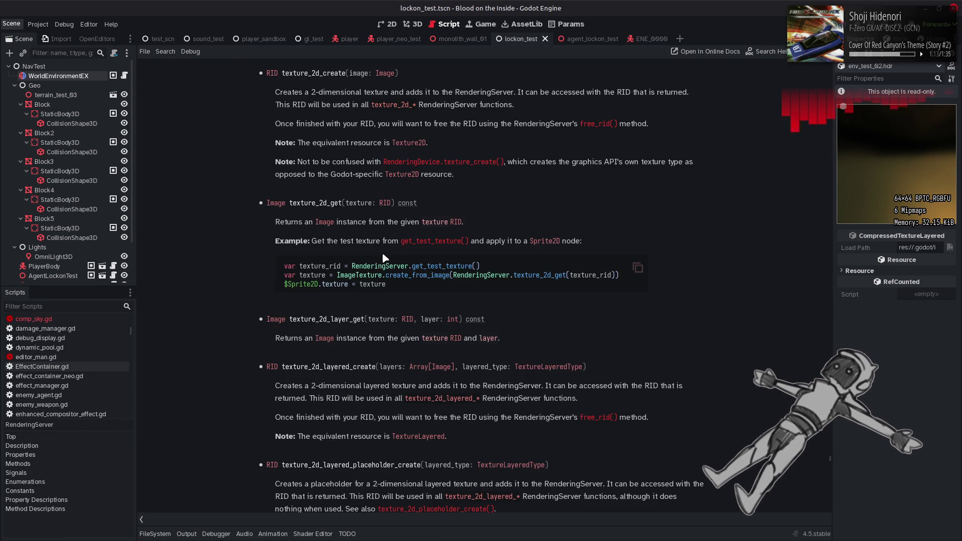
pyautogui.scroll(-5, 385, 255)
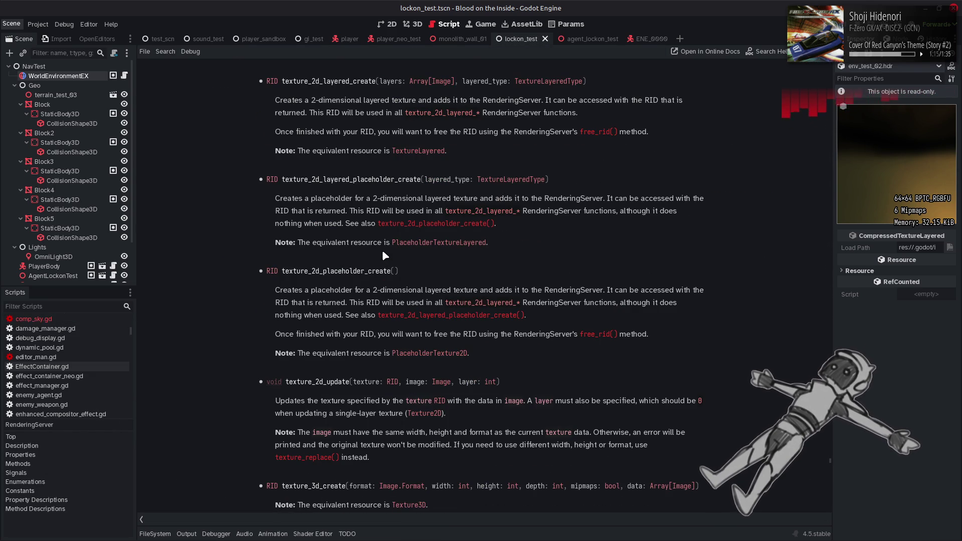
pyautogui.scroll(-2, 383, 252)
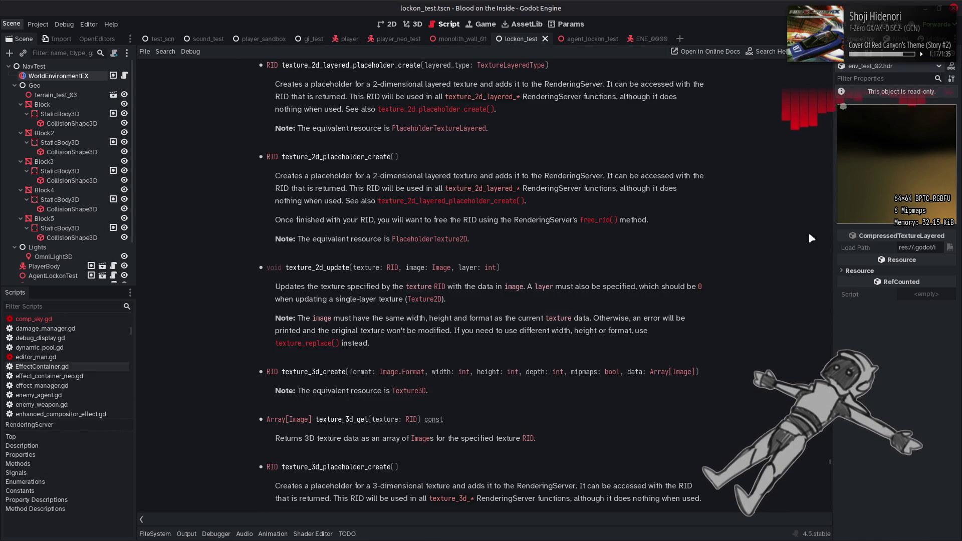
pyautogui.scroll(-8, 807, 197)
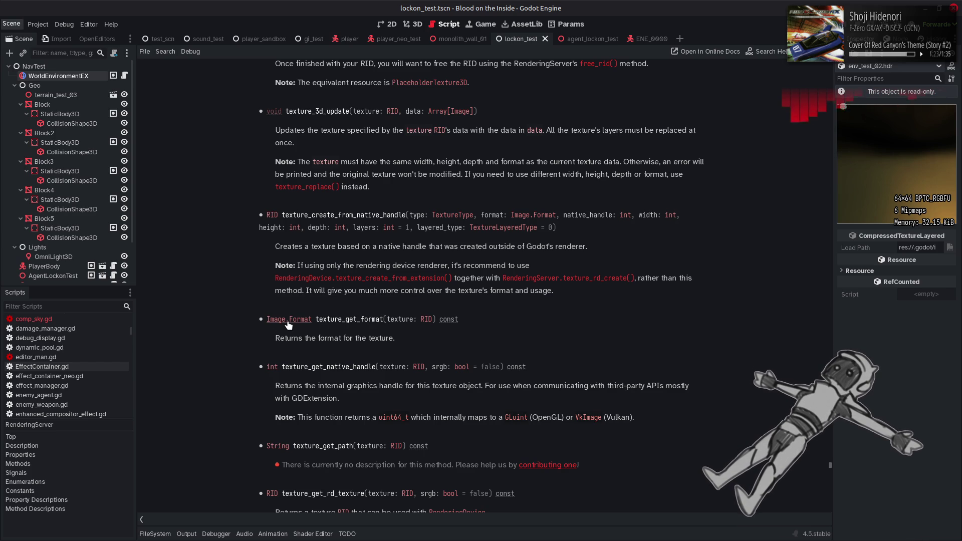
pyautogui.scroll(-3, 240, 331)
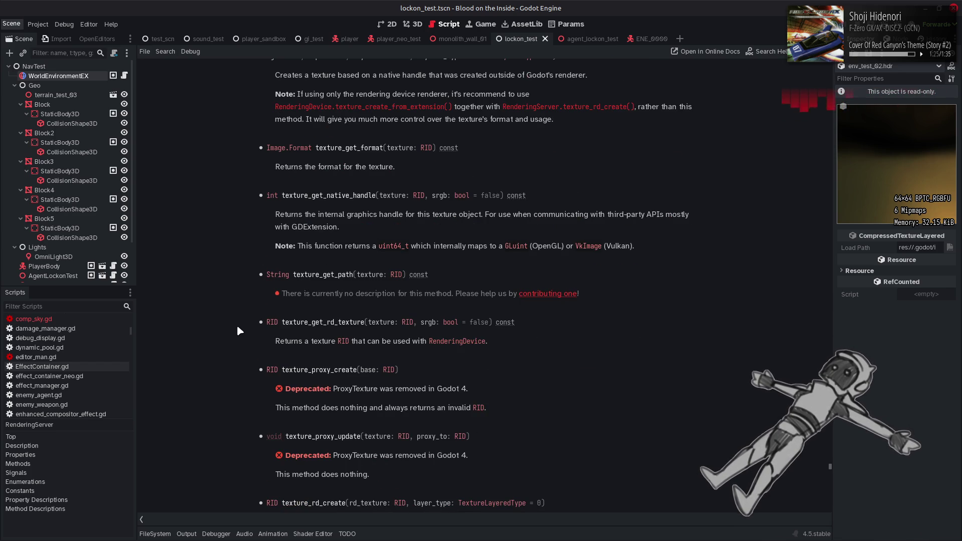
pyautogui.scroll(-2, 237, 328)
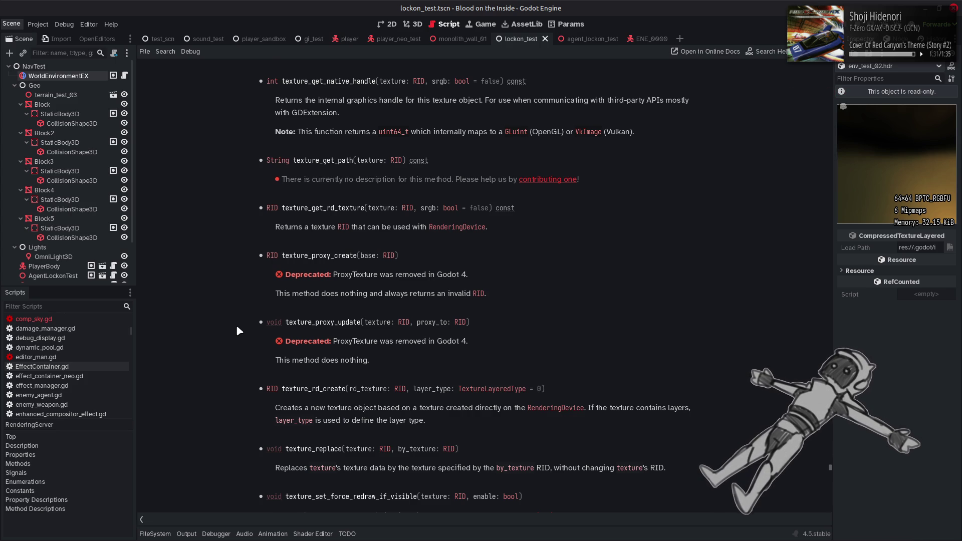
pyautogui.scroll(-3, 238, 329)
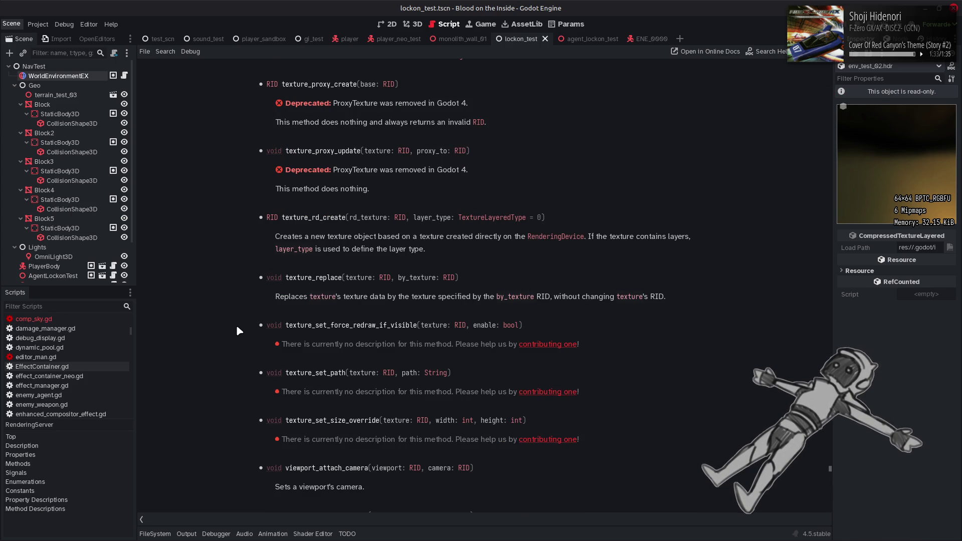
pyautogui.scroll(-2, 237, 327)
# Back in comp_sky.gd, read the tooltips for texture_2d_create, texture_get_rd_texture and sky_source_tex
pyautogui.hotkey('alt', 'Left')
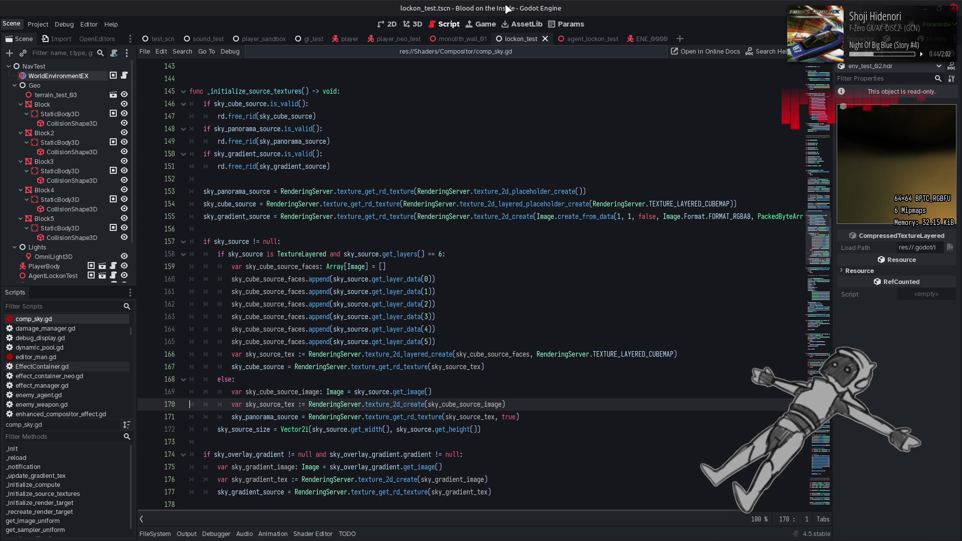
pyautogui.moveTo(514, 219)
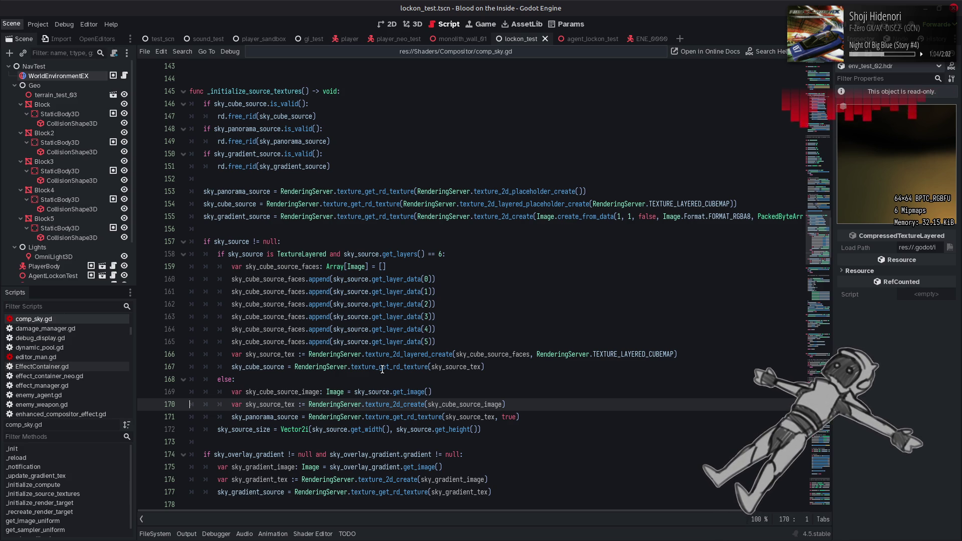
pyautogui.moveTo(382, 369)
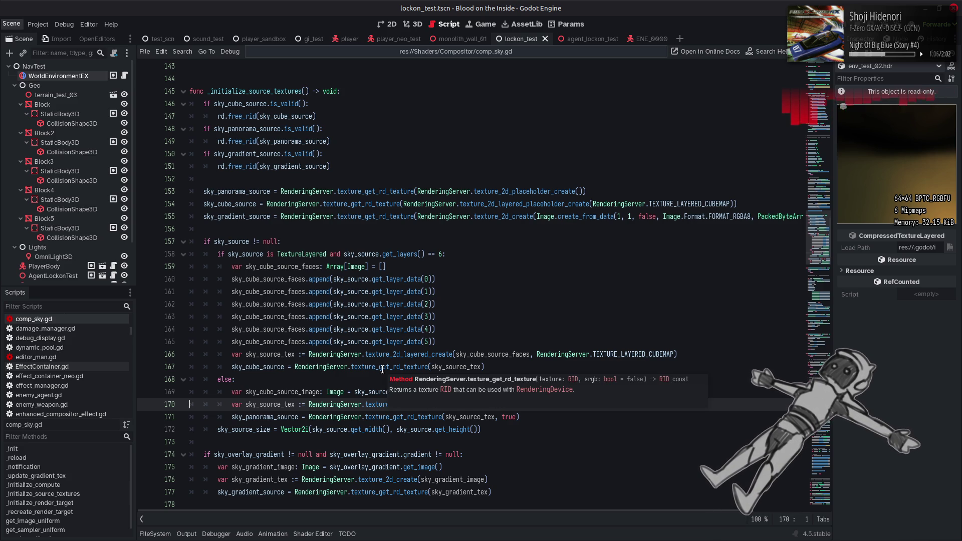
pyautogui.moveTo(454, 366)
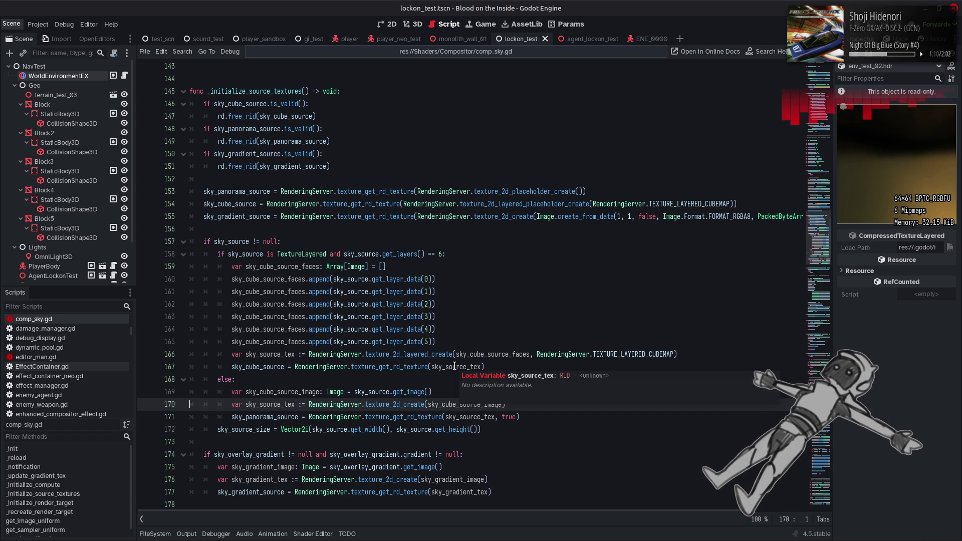
pyautogui.keyDown('ctrl'); pyautogui.click(455, 366); pyautogui.keyUp('ctrl')
# Back in comp_sky.gd, look up the Image.Format enum behind FORMAT_RGBA8 on line 155
pyautogui.hotkey('alt', 'Left')
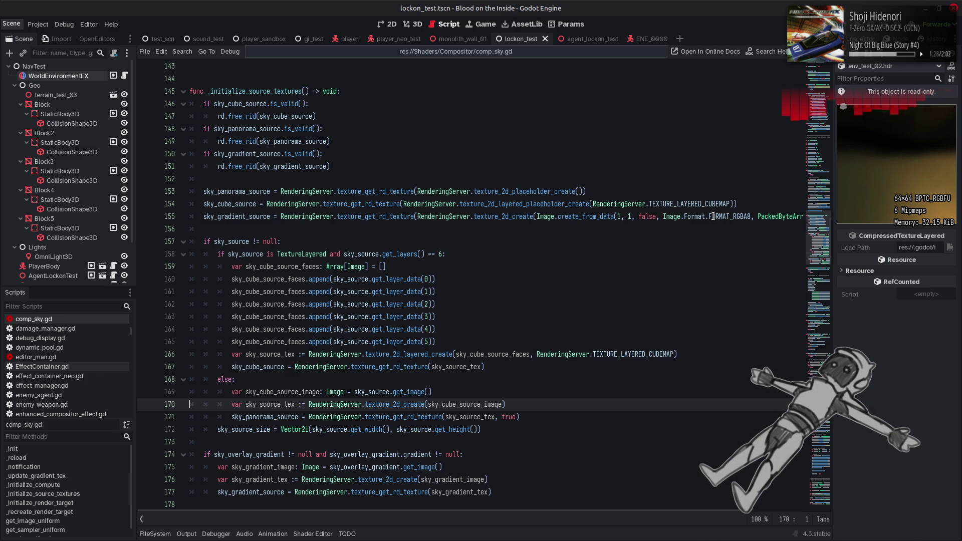
pyautogui.doubleClick(713, 217)
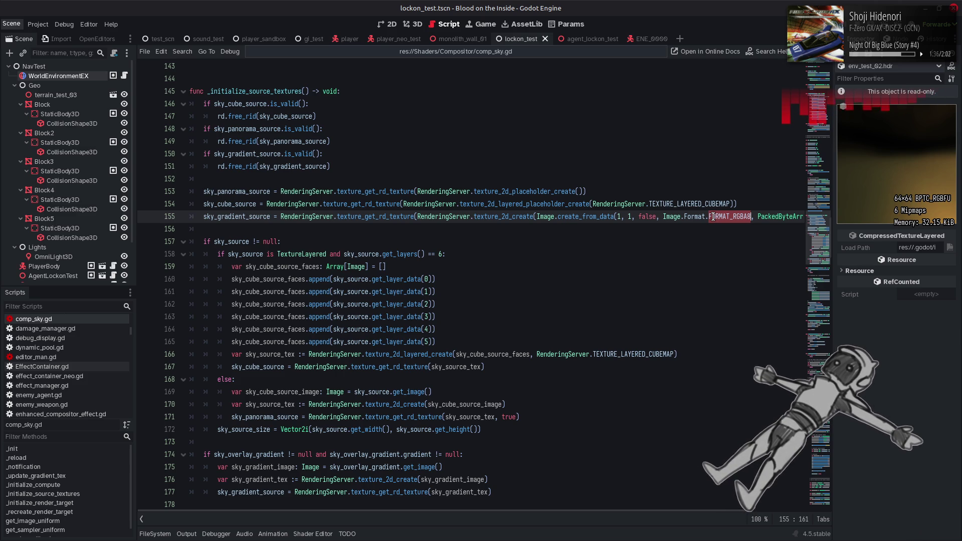
pyautogui.rightClick(712, 217)
pyautogui.click(649, 256)
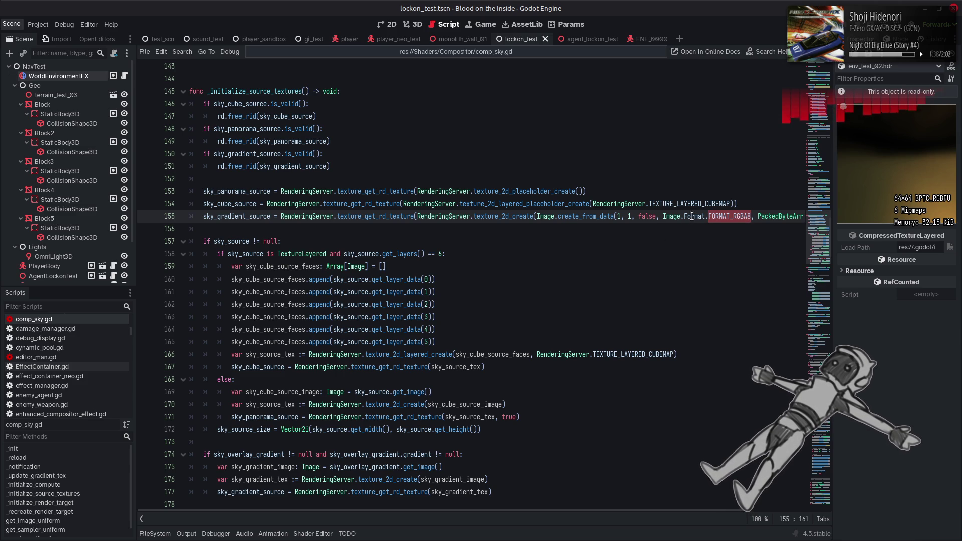
pyautogui.rightClick(691, 217)
pyautogui.click(711, 360)
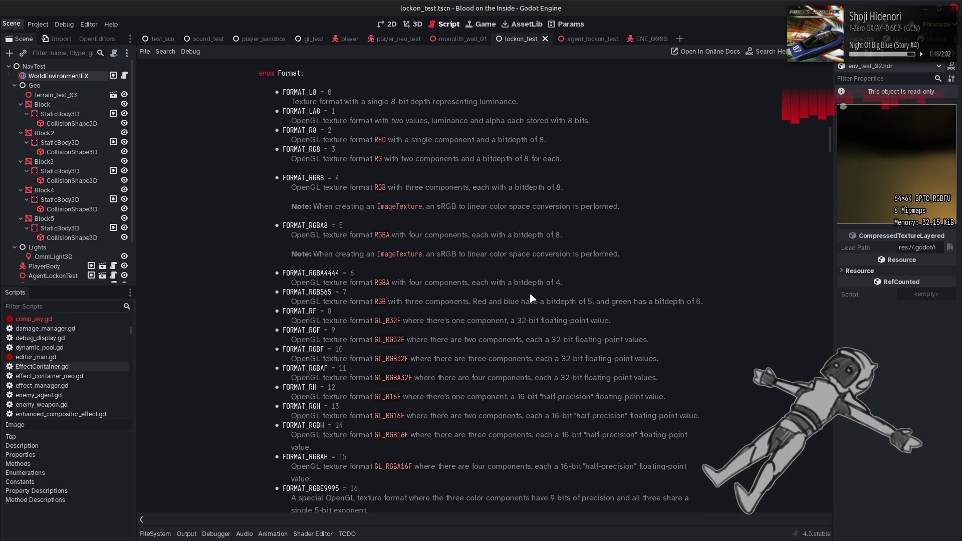
pyautogui.scroll(-5, 532, 298)
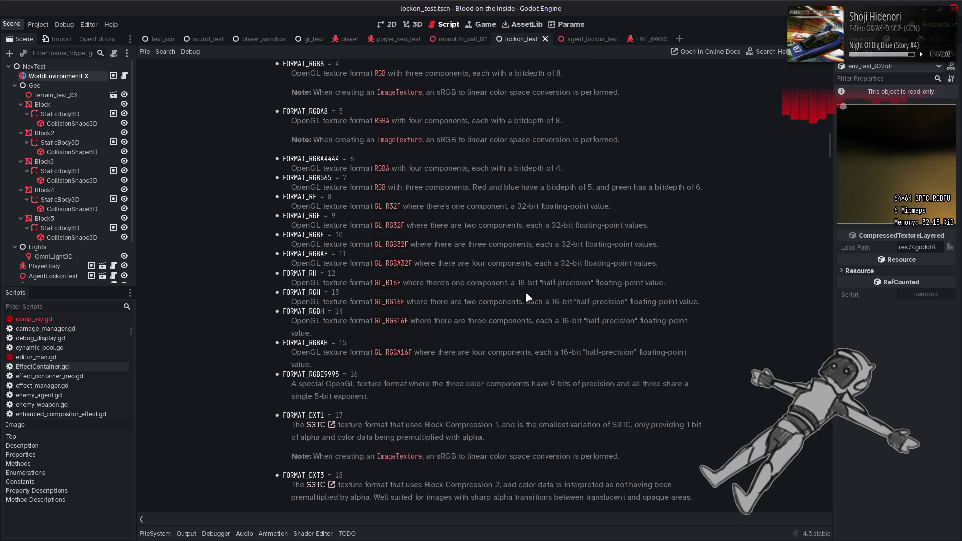
pyautogui.scroll(-5, 525, 293)
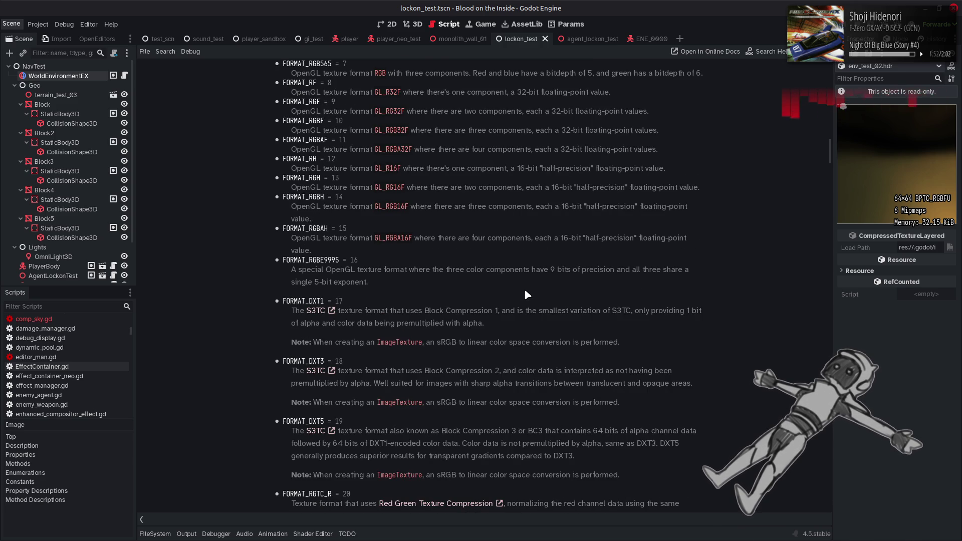
pyautogui.scroll(5, 525, 292)
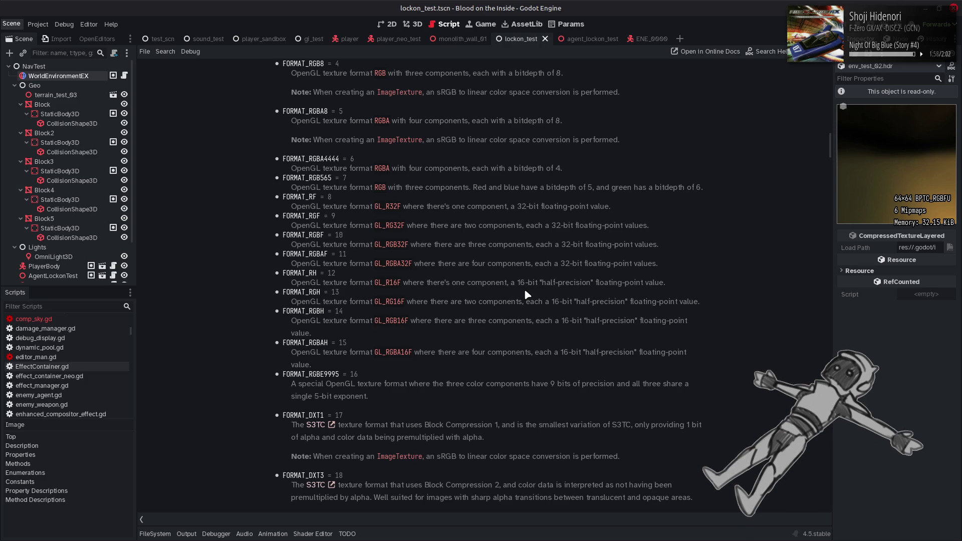
pyautogui.scroll(-12, 525, 292)
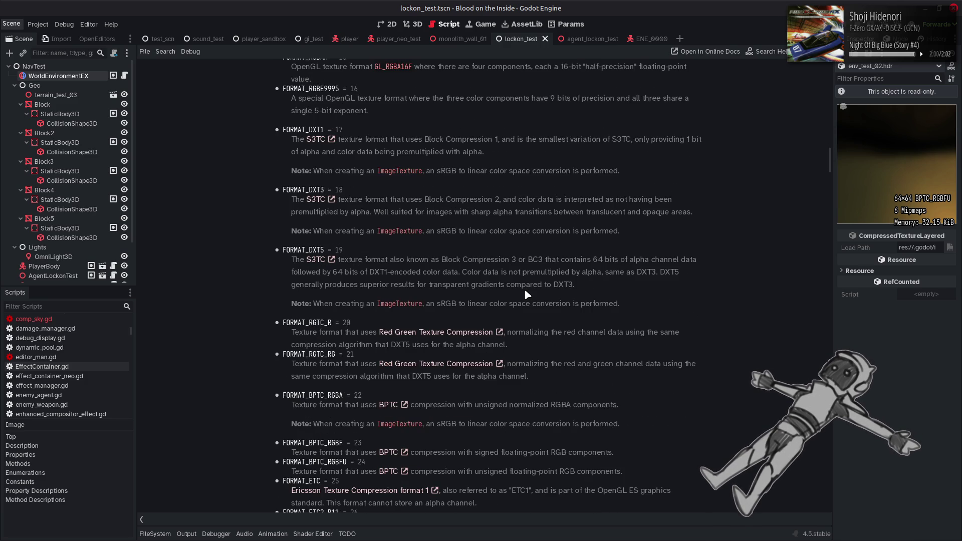
pyautogui.scroll(-20, 525, 292)
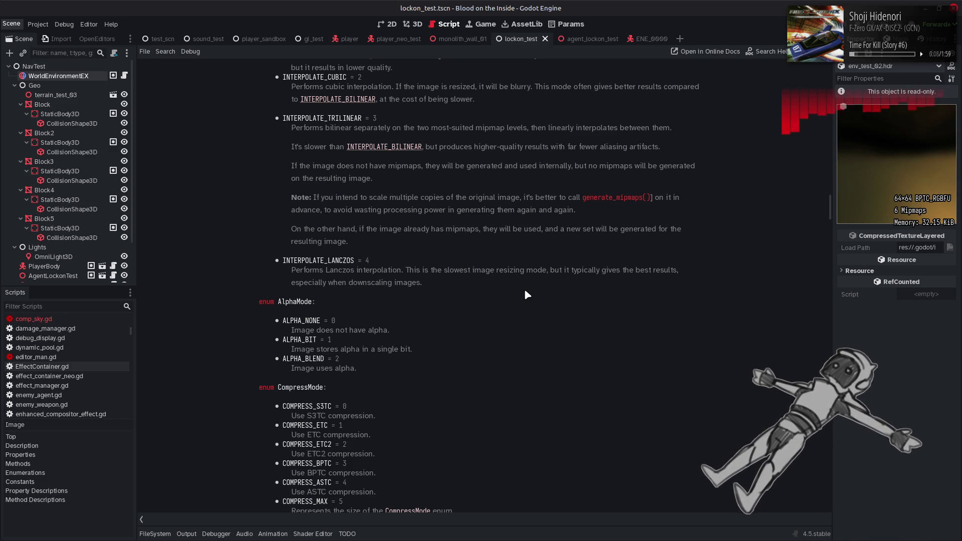
pyautogui.scroll(-6, 524, 291)
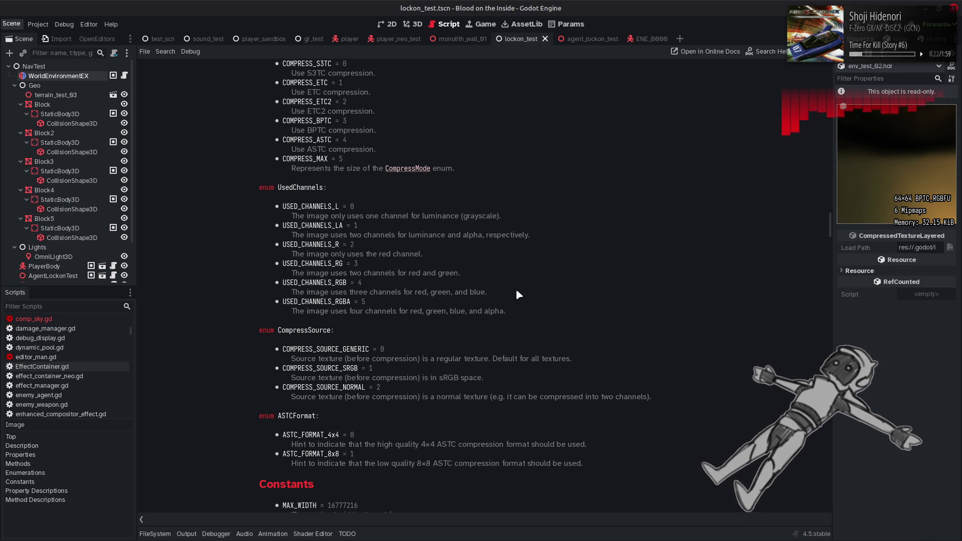
pyautogui.scroll(-5, 516, 290)
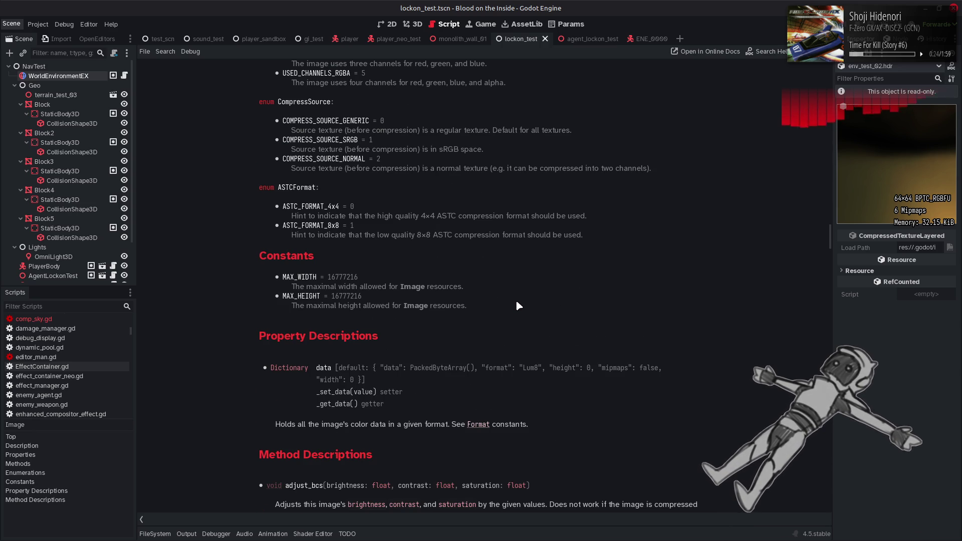
pyautogui.scroll(15, 516, 303)
pyautogui.scroll(20, 517, 301)
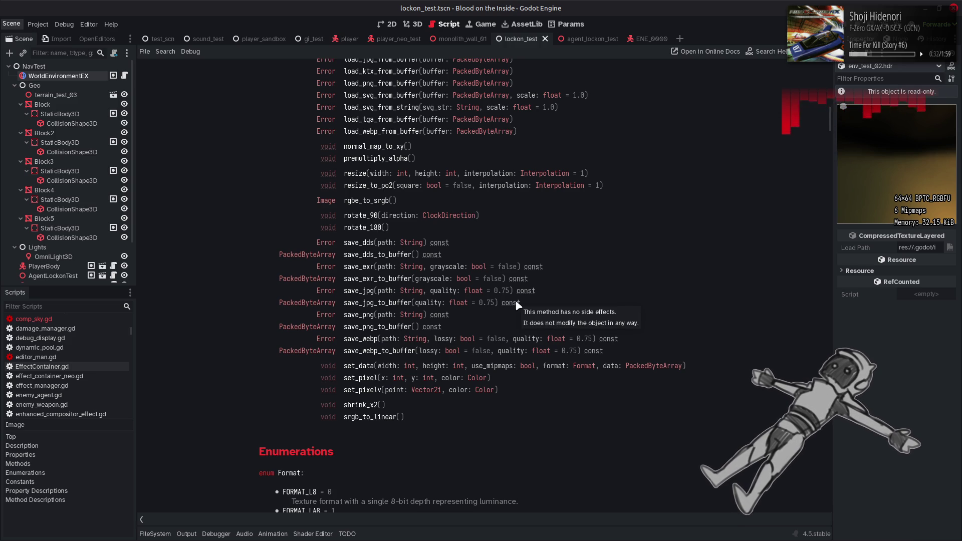
pyautogui.scroll(-20, 517, 304)
pyautogui.scroll(-15, 517, 305)
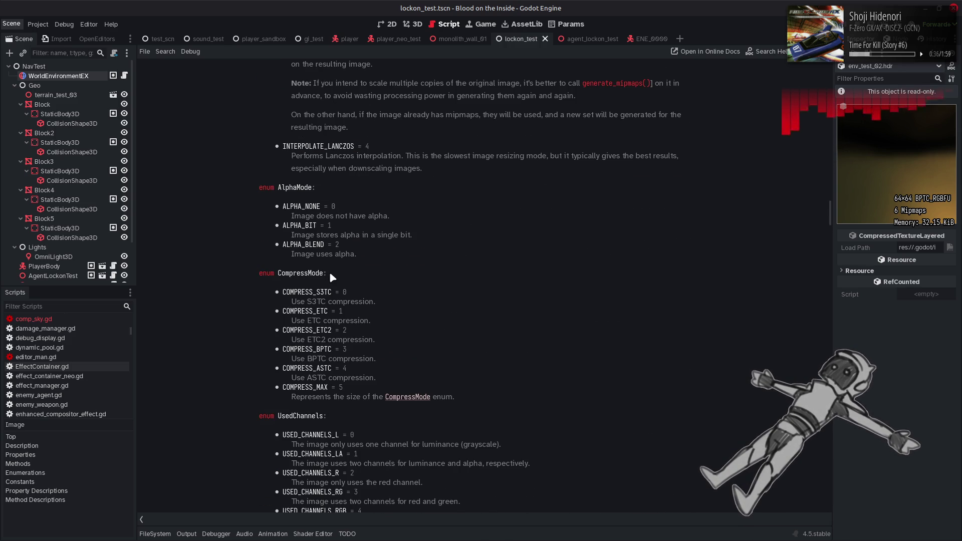
# Search the Image documentation for the CompressMode enum name
pyautogui.doubleClick(310, 273)
pyautogui.hotkey('ctrl', 'f')
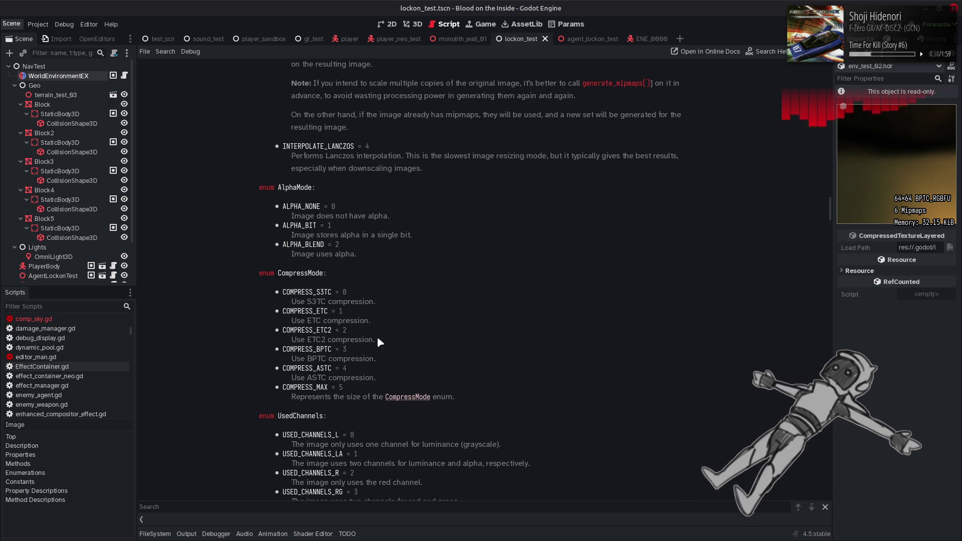
pyautogui.doubleClick(309, 274)
pyautogui.hotkey('ctrl', 'c')
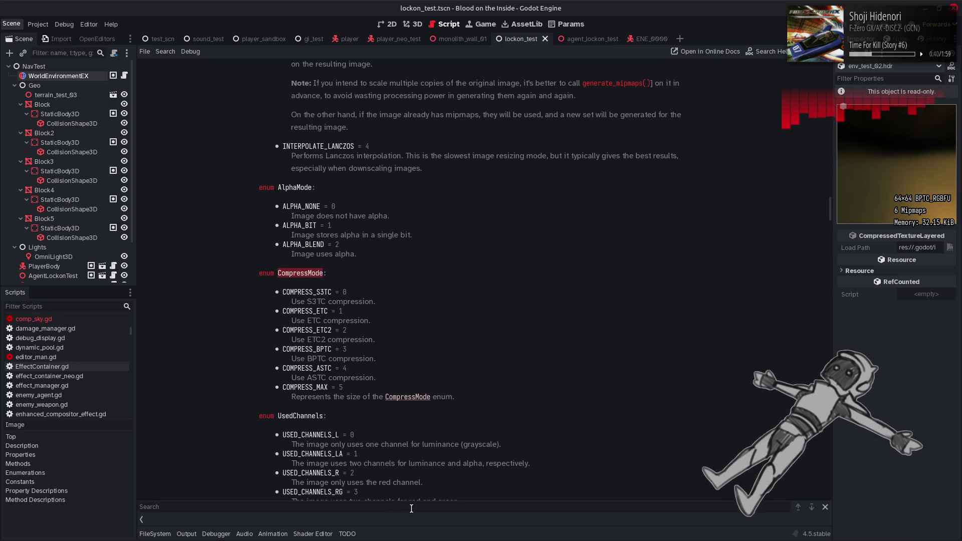
pyautogui.click(390, 504)
pyautogui.hotkey('ctrl', 'v')
pyautogui.press('Return')
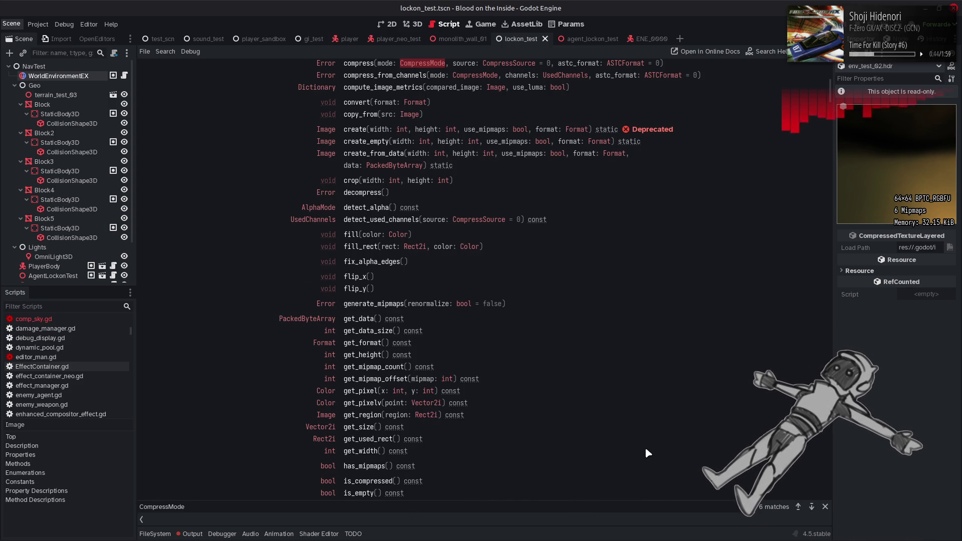
# Step through the CompressMode matches to compress(), then return to comp_sky.gd
pyautogui.scroll(5, 651, 453)
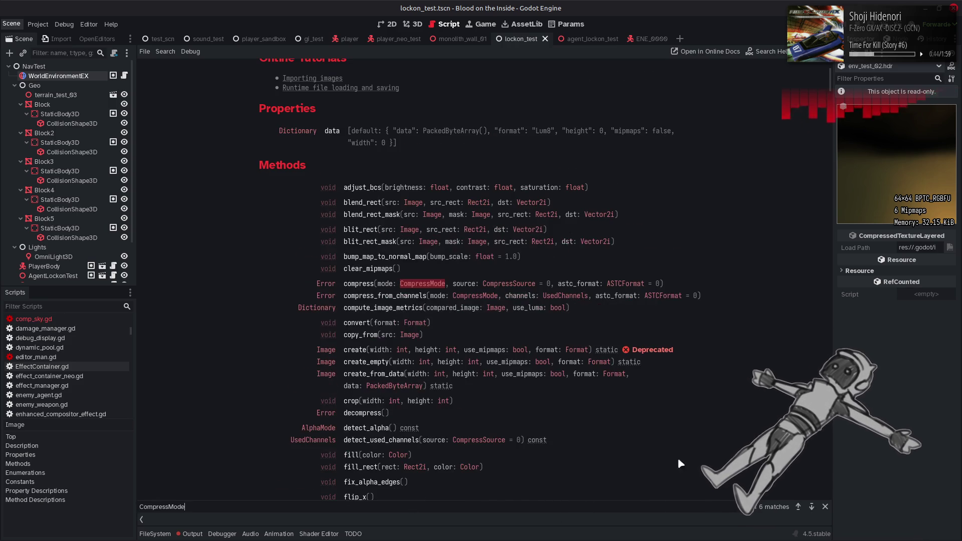
pyautogui.click(811, 506)
pyautogui.click(811, 506)
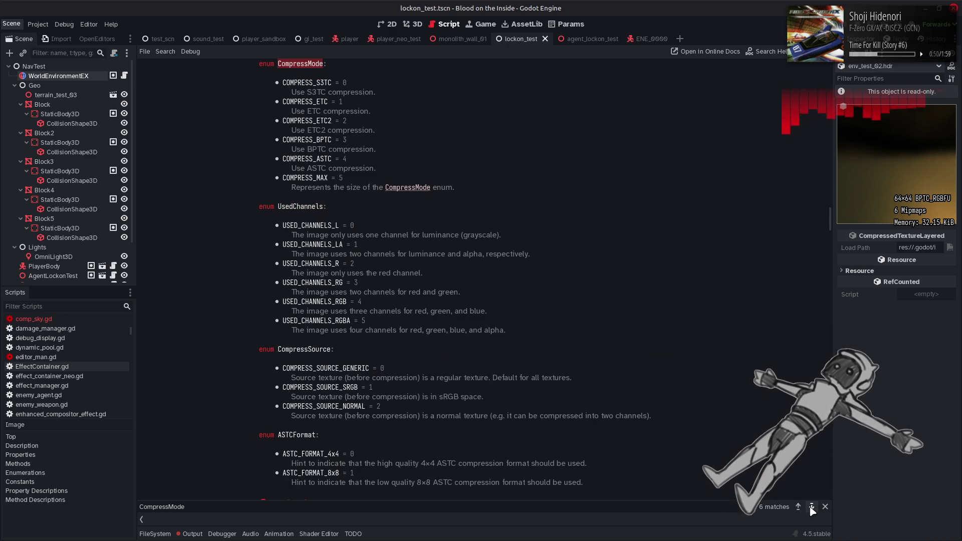
pyautogui.click(811, 506)
pyautogui.click(812, 506)
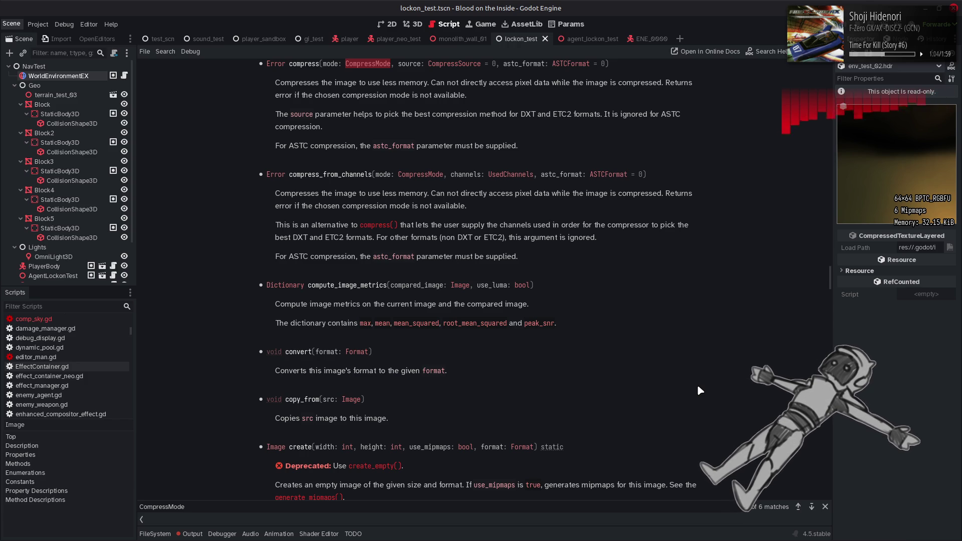
pyautogui.scroll(1, 696, 383)
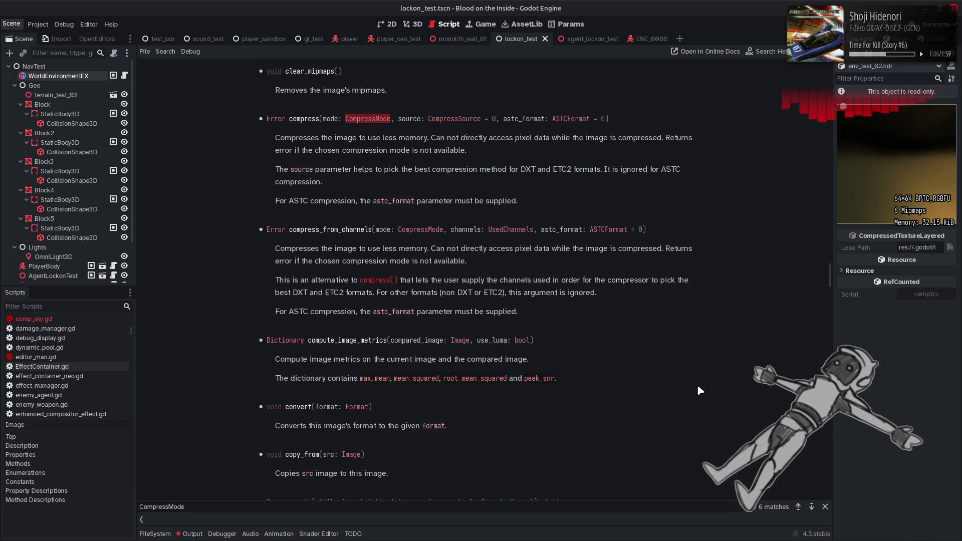
pyautogui.press('Return')
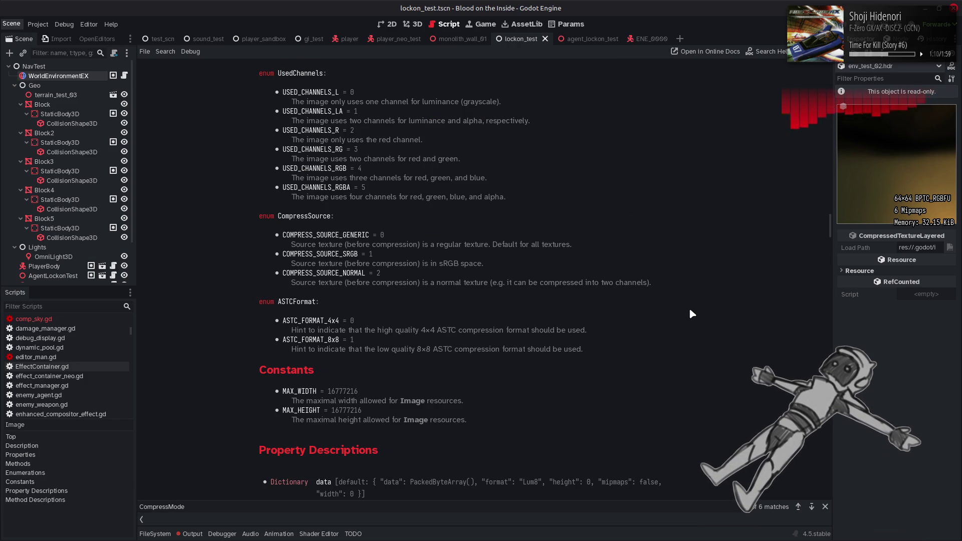
pyautogui.hotkey('ctrl', 'w')
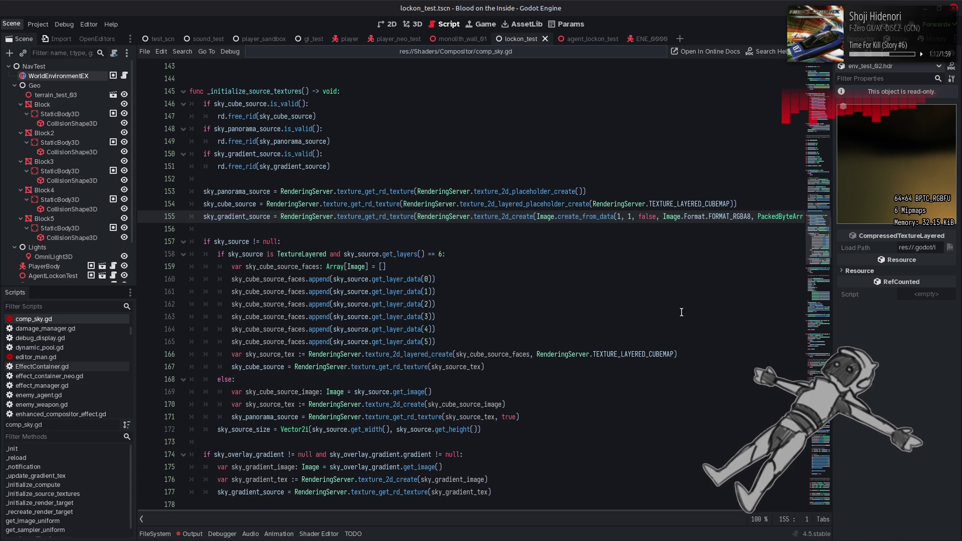
# Clear the Output log, hide the bottom panel, and scroll to the source-RID freeing code
pyautogui.click(192, 534)
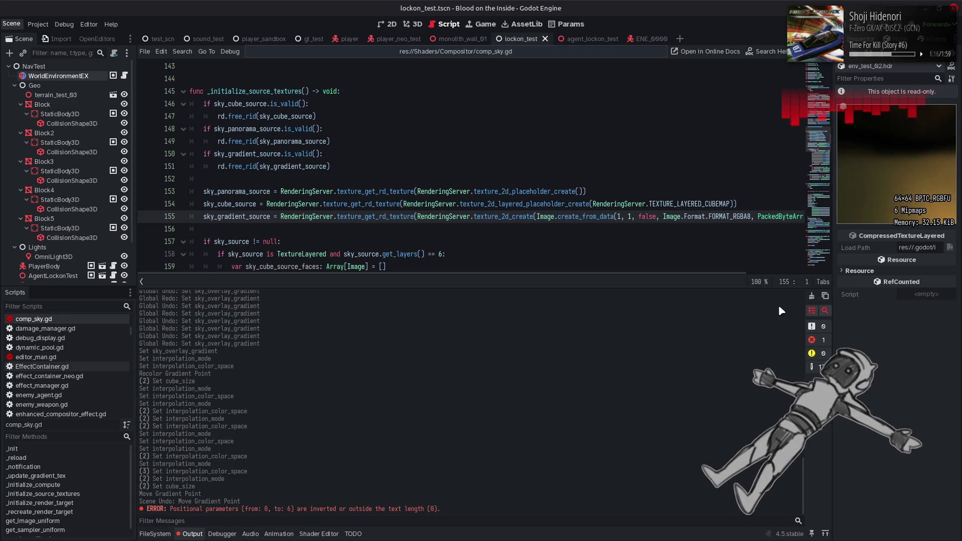
pyautogui.click(811, 296)
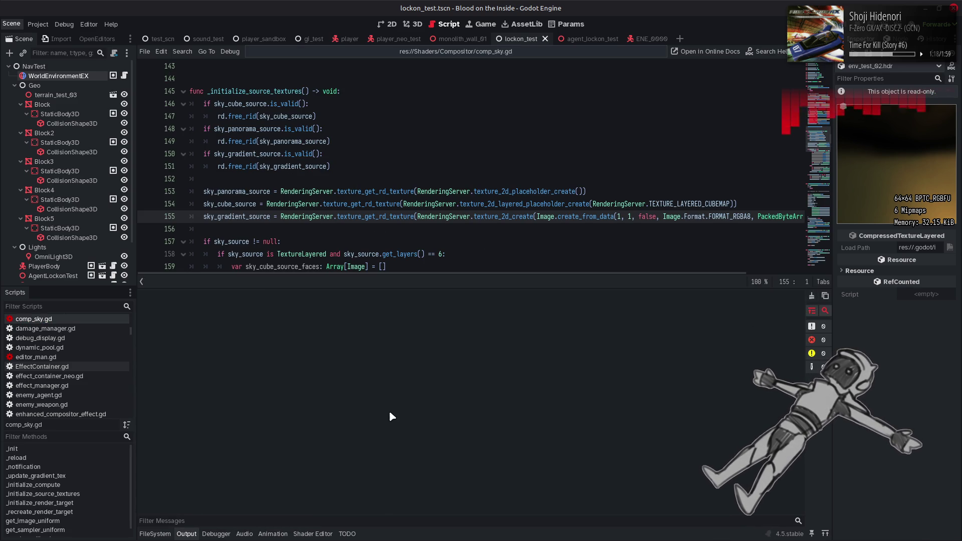
pyautogui.hotkey('alt', 'o')
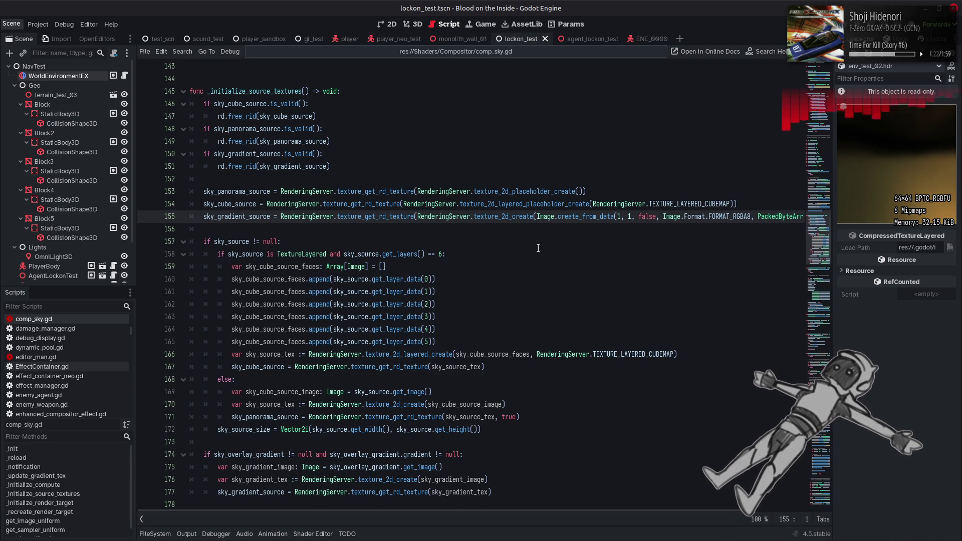
pyautogui.scroll(-1, 537, 248)
pyautogui.scroll(-1, 537, 248)
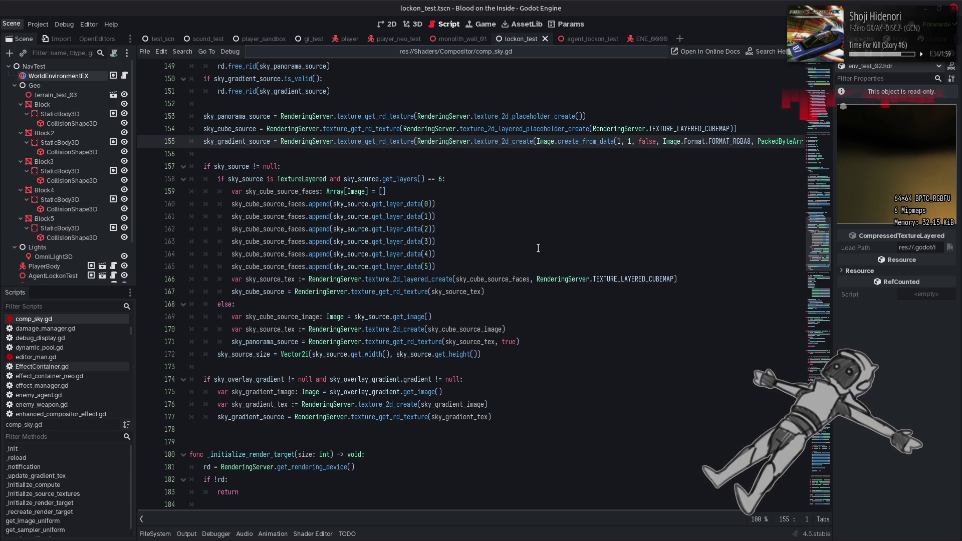
# Show the lockon_test 3D view and orbit the camera toward the horizon above the terrain
pyautogui.click(416, 26)
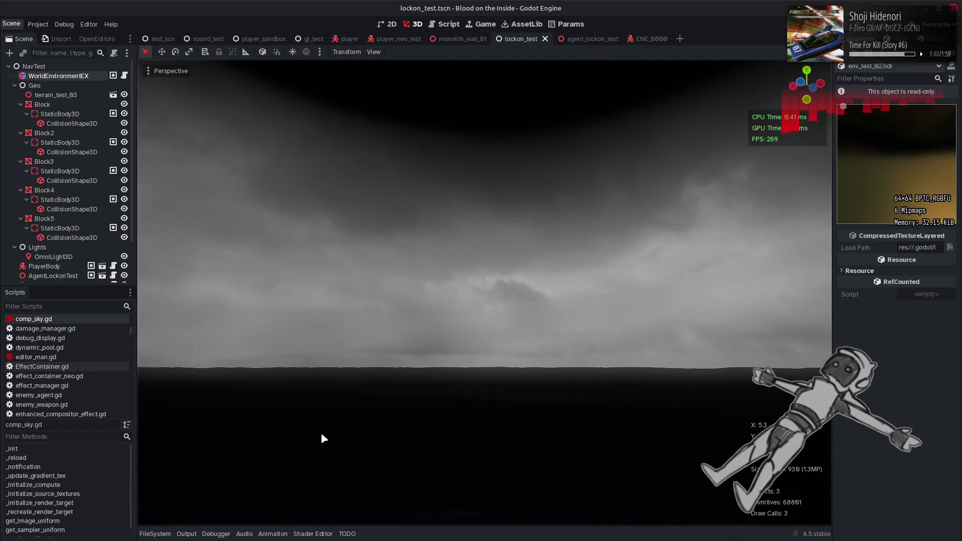
pyautogui.moveTo(322, 438); pyautogui.dragTo(336, 380)
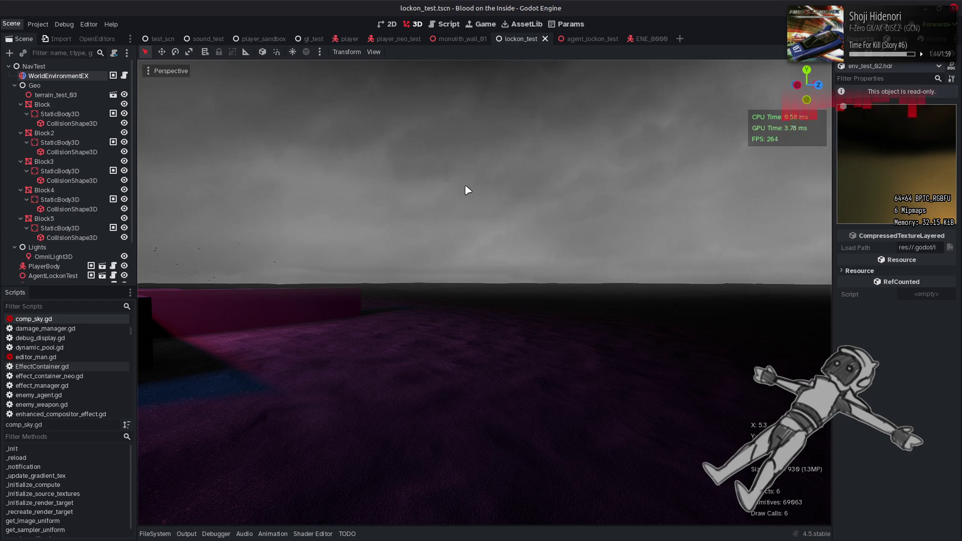
pyautogui.hotkey('alt', 'Tab')
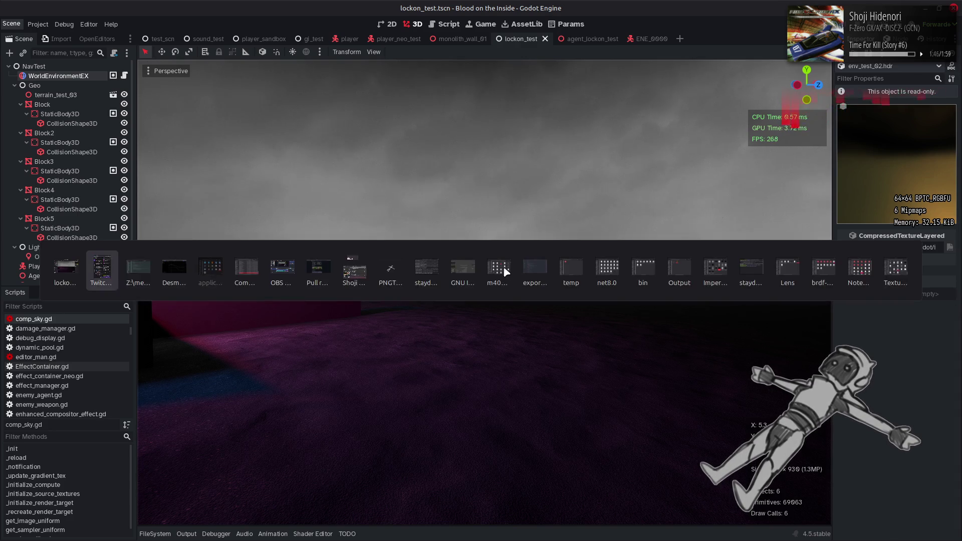
# Delete the ' * 0.5 + 0.5' remap from the gradient UV on sky_apply.glsl line 91
pyautogui.press('Down')
pyautogui.press('BackSpace')
pyautogui.press('BackSpace')
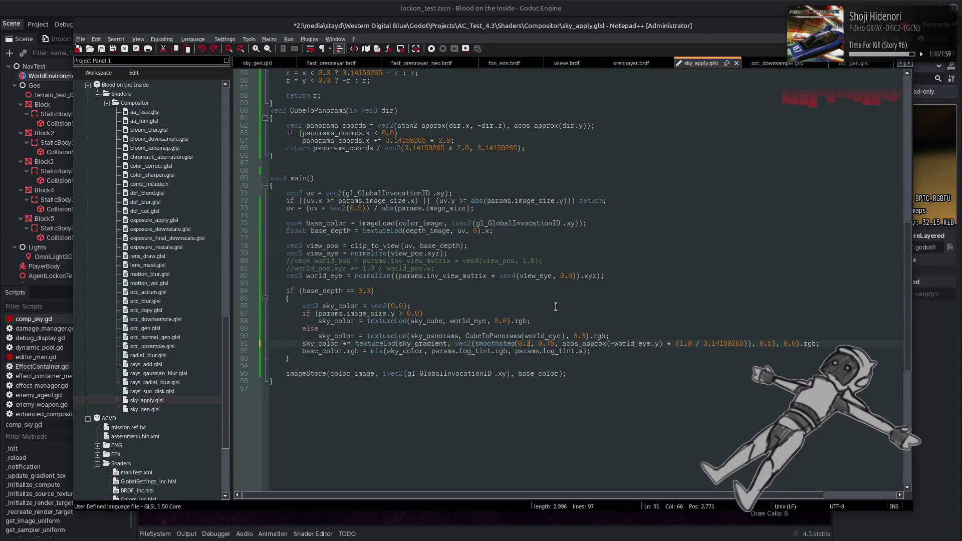
pyautogui.write('0')
pyautogui.hotkey('shift', 'Left')
pyautogui.press('Right')
pyautogui.press('Right')
pyautogui.press('Right')
pyautogui.press('BackSpace')
pyautogui.press('BackSpace')
pyautogui.press('BackSpace')
pyautogui.write('1.0')
pyautogui.hotkey('shift', 'Left')
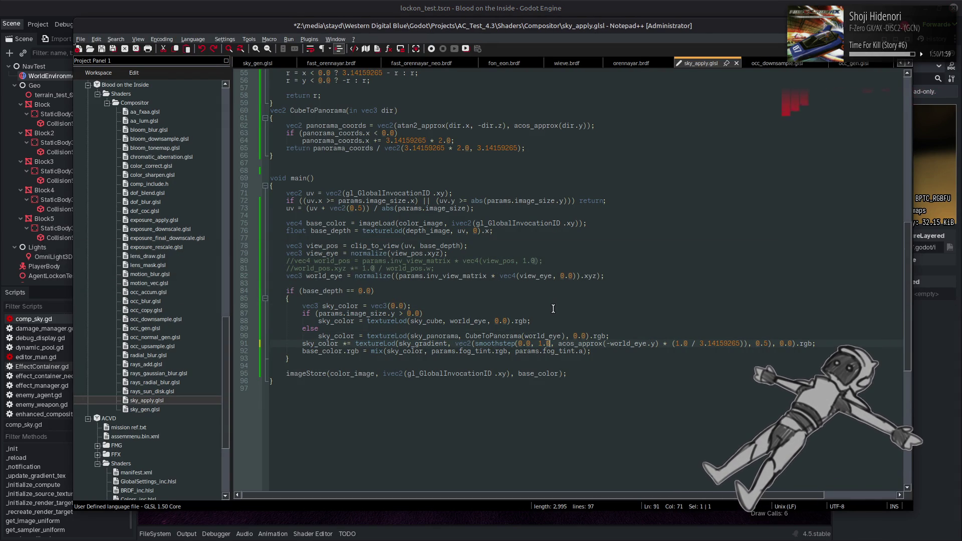
pyautogui.hotkey('ctrl', 'z')
pyautogui.hotkey('ctrl', 'z')
pyautogui.hotkey('ctrl', 'z')
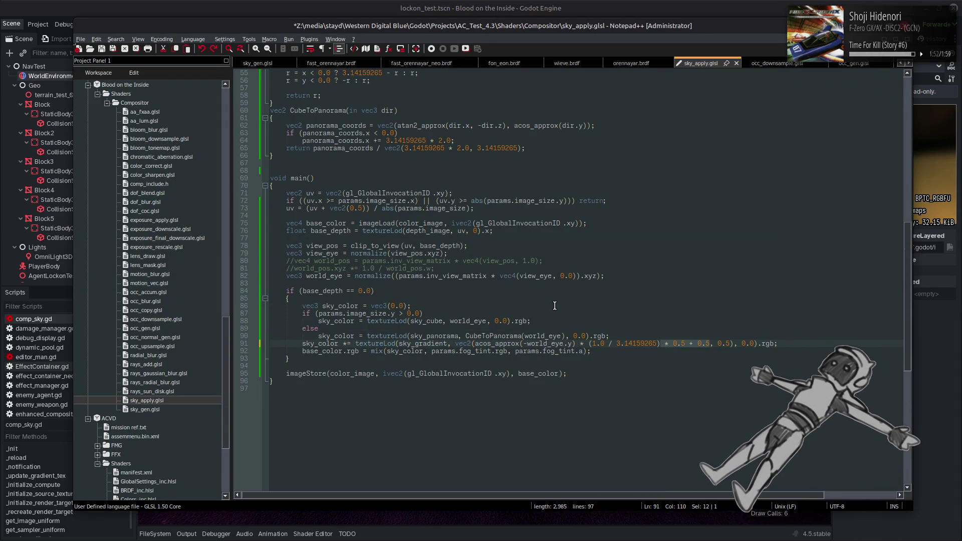
pyautogui.press('Delete')
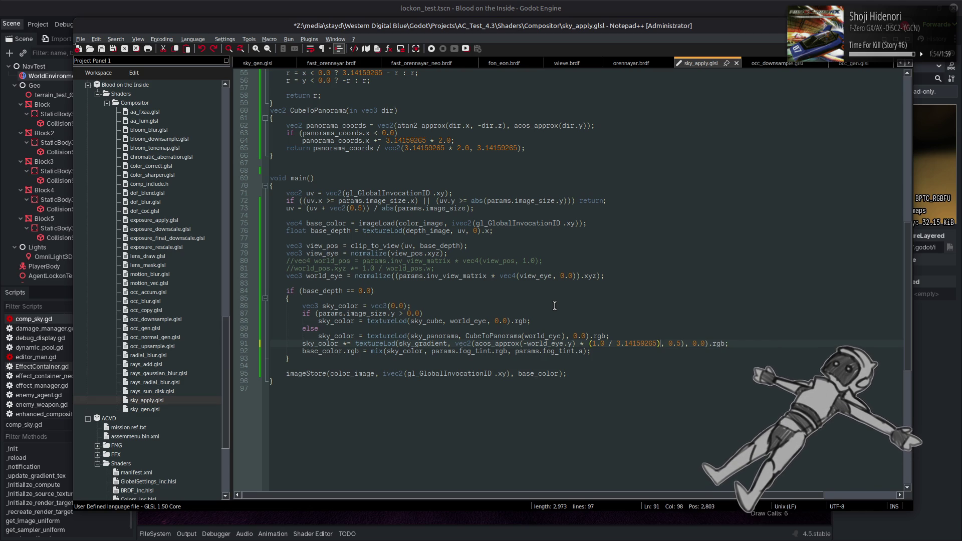
# Save sky_apply.glsl and tilt the Godot camera up to see the dark zenith
pyautogui.hotkey('ctrl', 's')
pyautogui.hotkey('alt', 'Tab')
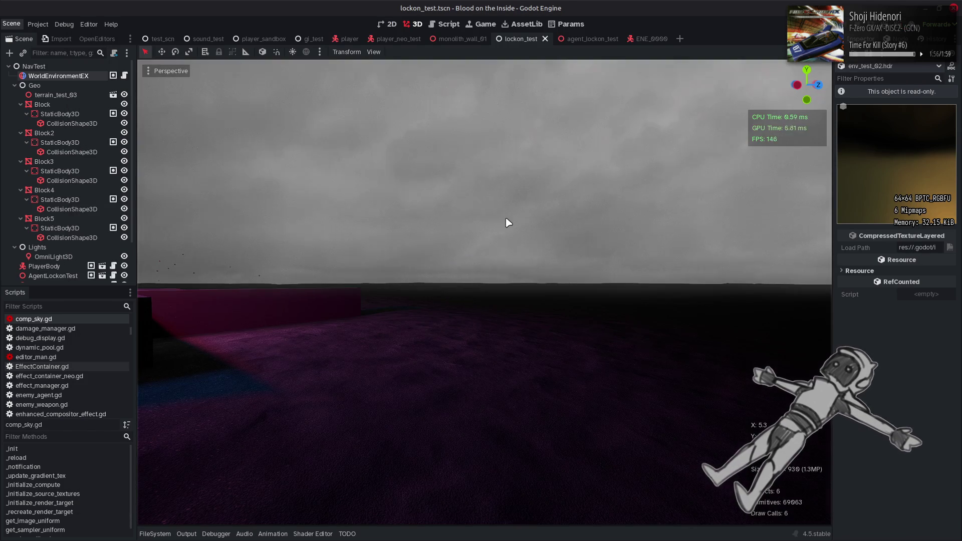
pyautogui.moveTo(508, 222); pyautogui.dragTo(508, 100)
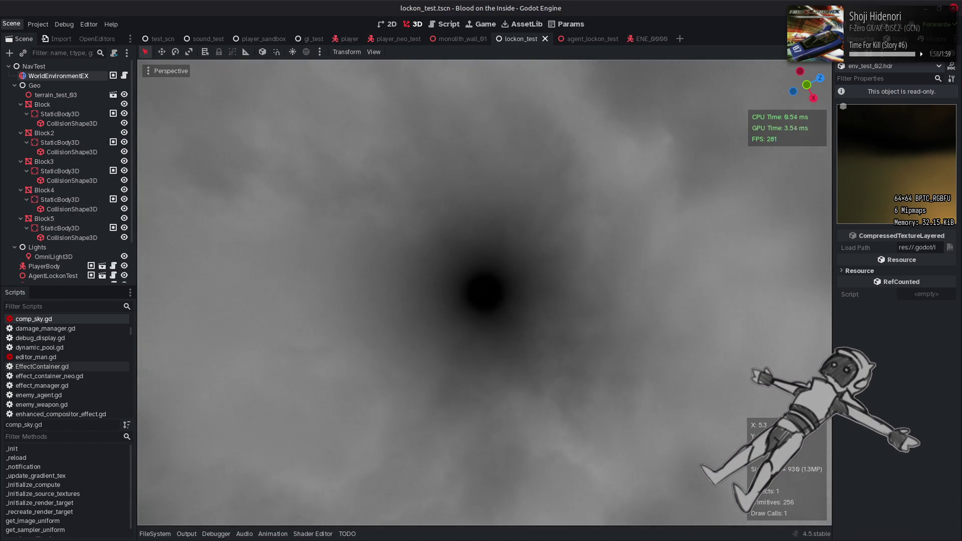
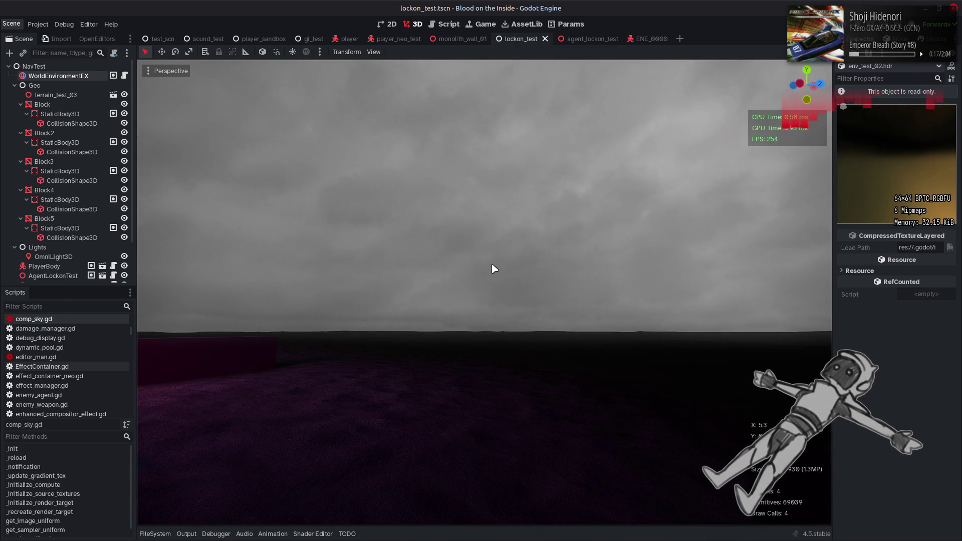
# Change the gradient lookup to y*0.5+0.5 in sky_apply.glsl and sky_gen.glsl, and save both
pyautogui.hotkey('alt', 'Tab')
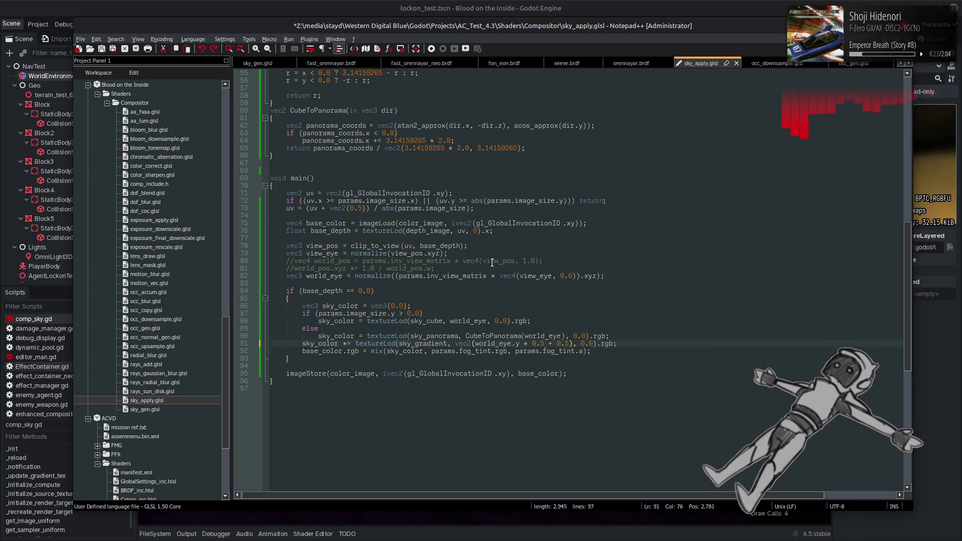
pyautogui.hotkey('ctrl', 'z')
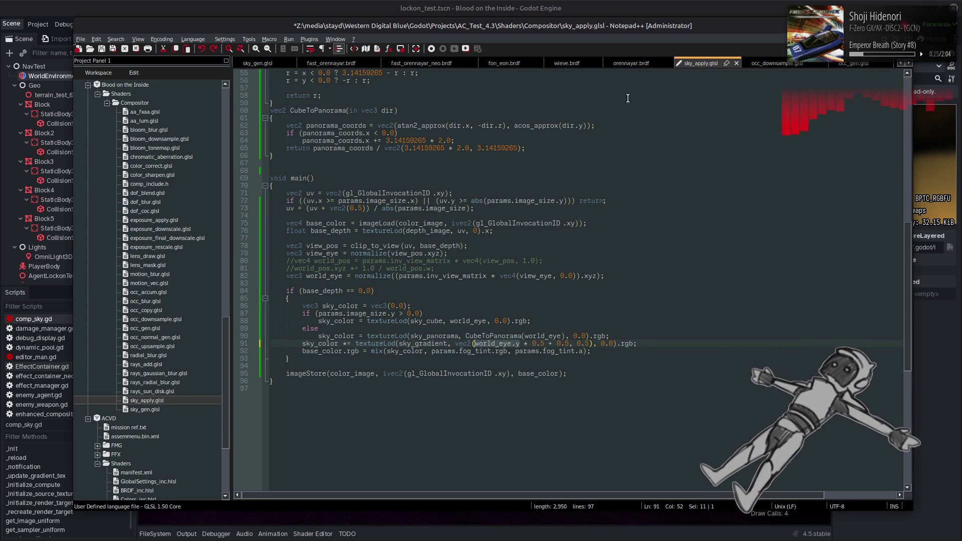
pyautogui.doubleClick(145, 410)
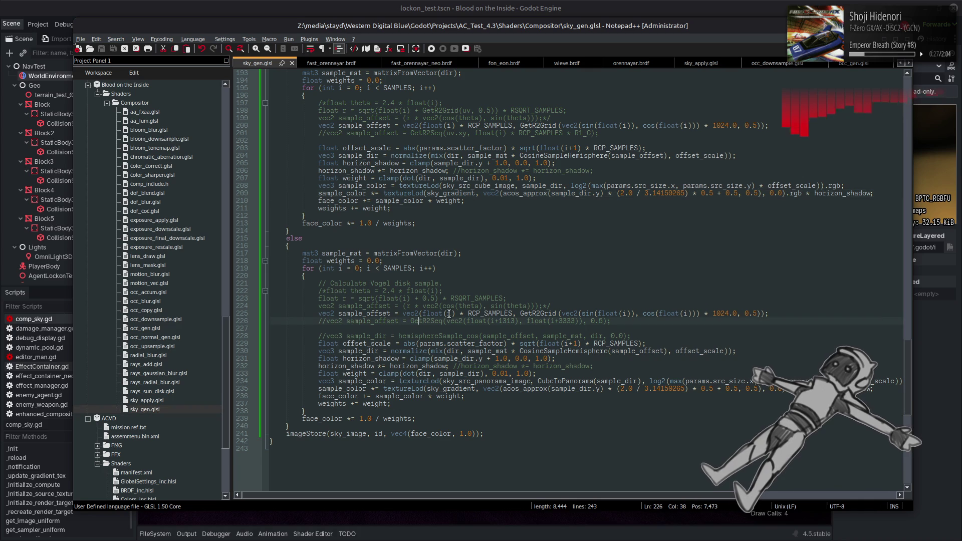
pyautogui.hotkey('ctrl', 'z')
pyautogui.hotkey('ctrl', 'z')
pyautogui.hotkey('ctrl', 'z')
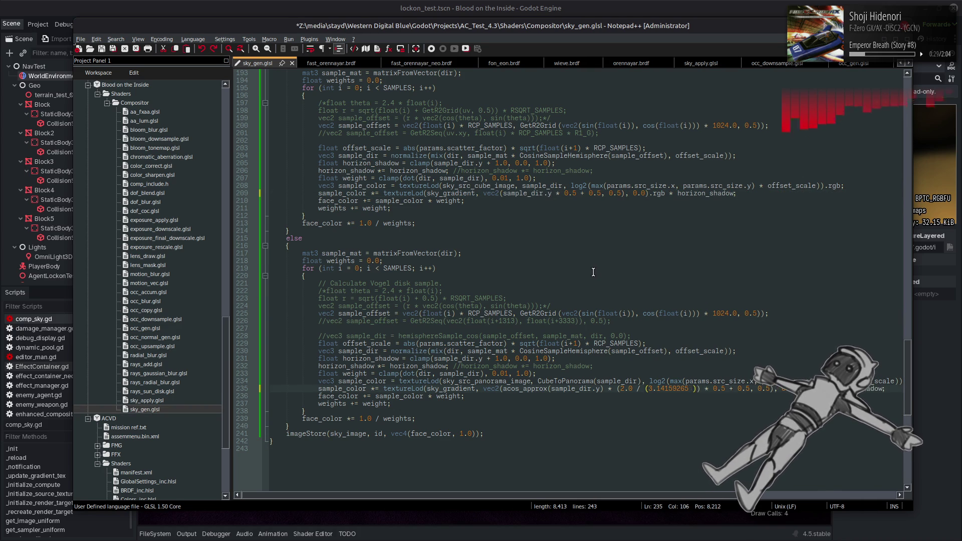
pyautogui.hotkey('ctrl', 'z')
pyautogui.hotkey('ctrl', 'z')
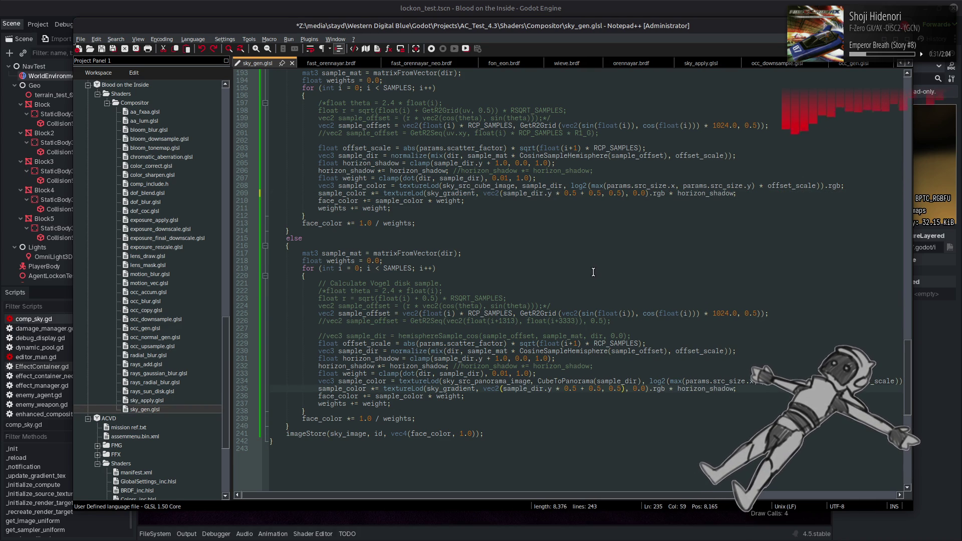
pyautogui.hotkey('ctrl', 's')
pyautogui.hotkey('alt', 'Tab')
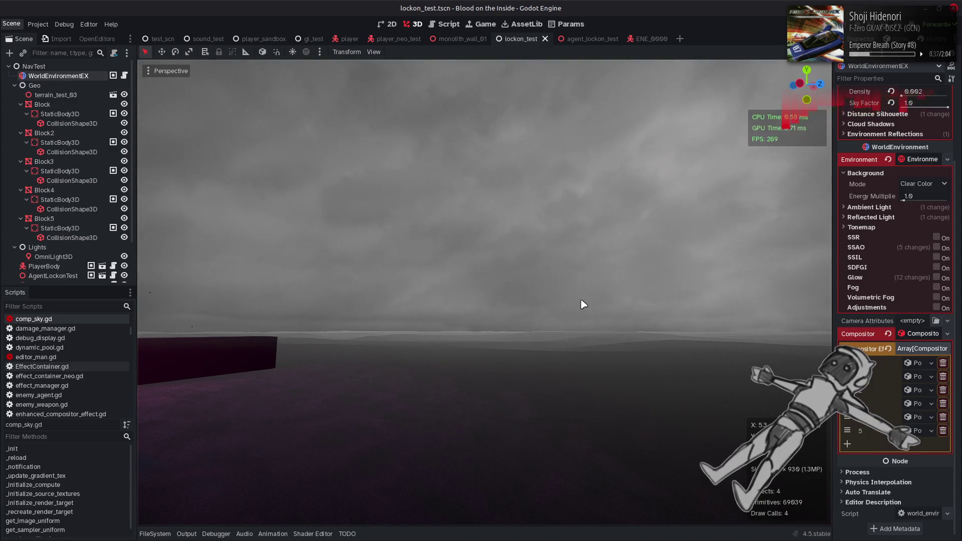
# Move the white stop to the far end, shift the left stop right, and use Oklab colour space
pyautogui.click(920, 432)
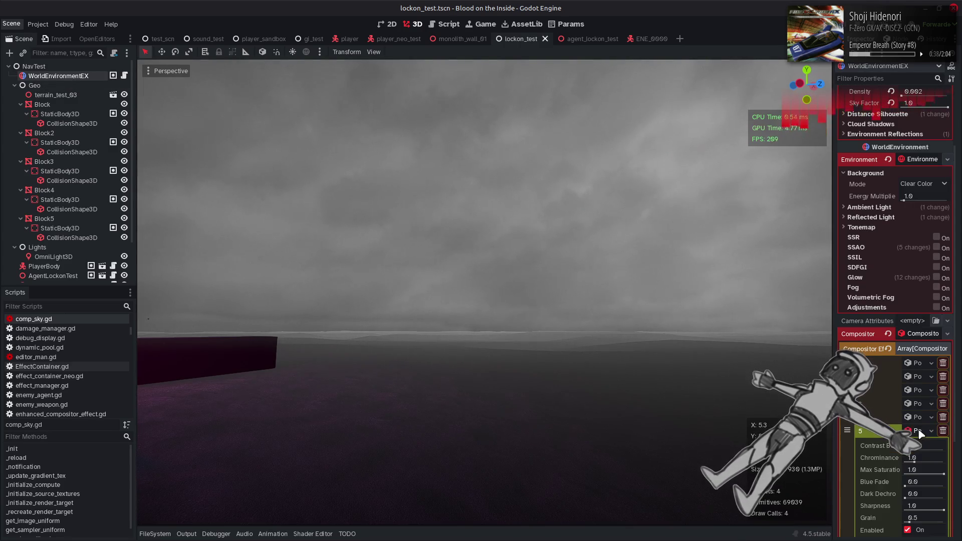
pyautogui.click(916, 362)
pyautogui.scroll(-2, 875, 416)
pyautogui.moveTo(886, 371); pyautogui.dragTo(933, 374)
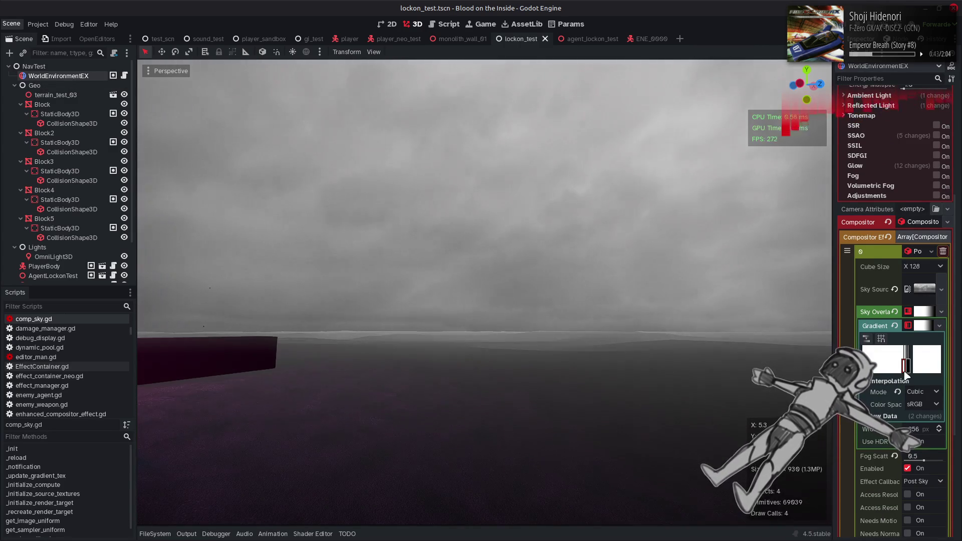
pyautogui.click(865, 363)
pyautogui.moveTo(871, 370); pyautogui.dragTo(884, 371)
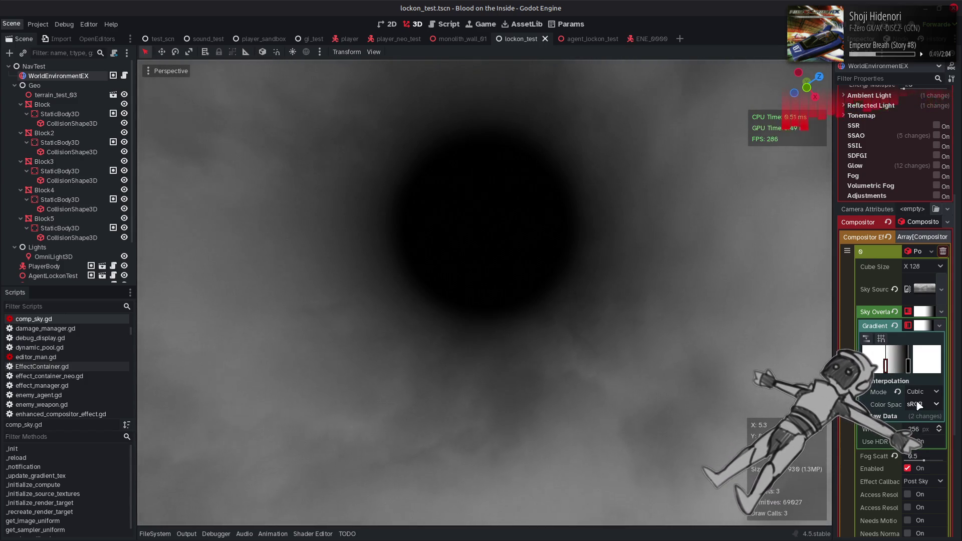
pyautogui.click(919, 404)
pyautogui.click(922, 439)
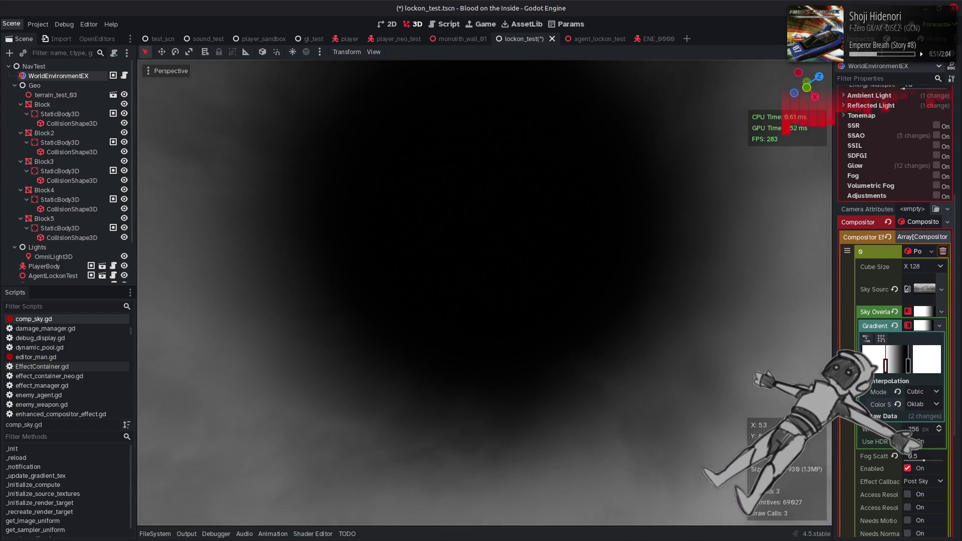
# Set Fog Scatter to 0.81
pyautogui.moveTo(670, 261); pyautogui.dragTo(671, 312)
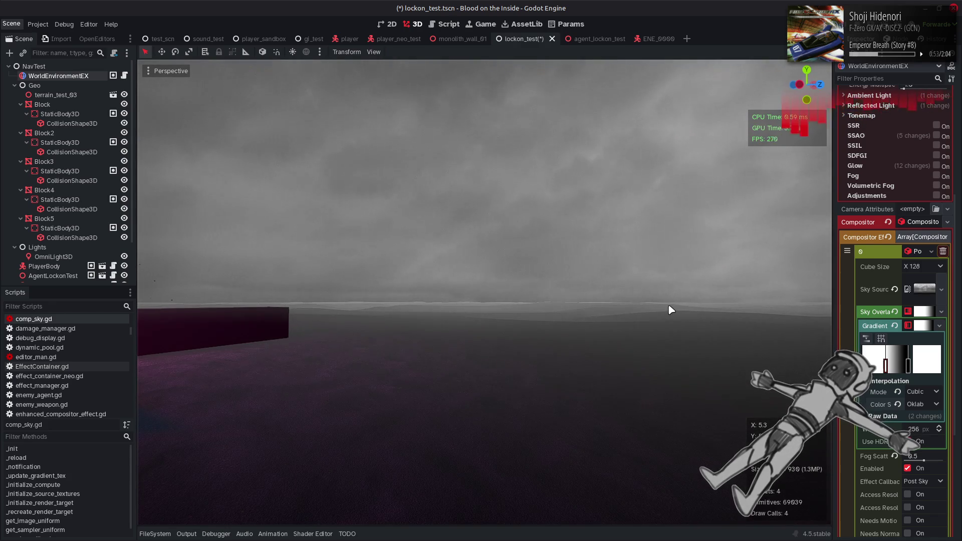
pyautogui.click(895, 456)
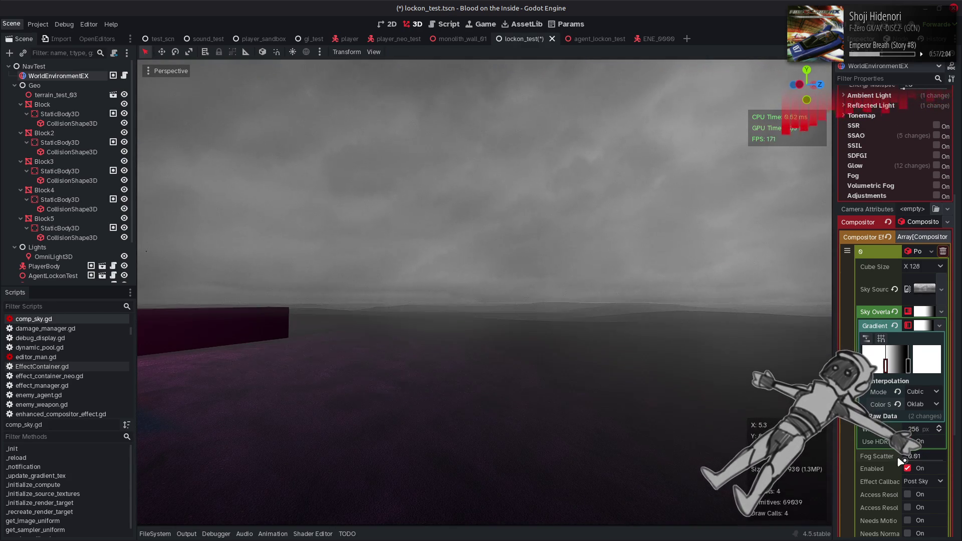
pyautogui.moveTo(905, 460)
pyautogui.mouseDown()
pyautogui.moveTo(946, 466)
pyautogui.moveTo(904, 455)
pyautogui.mouseUp()
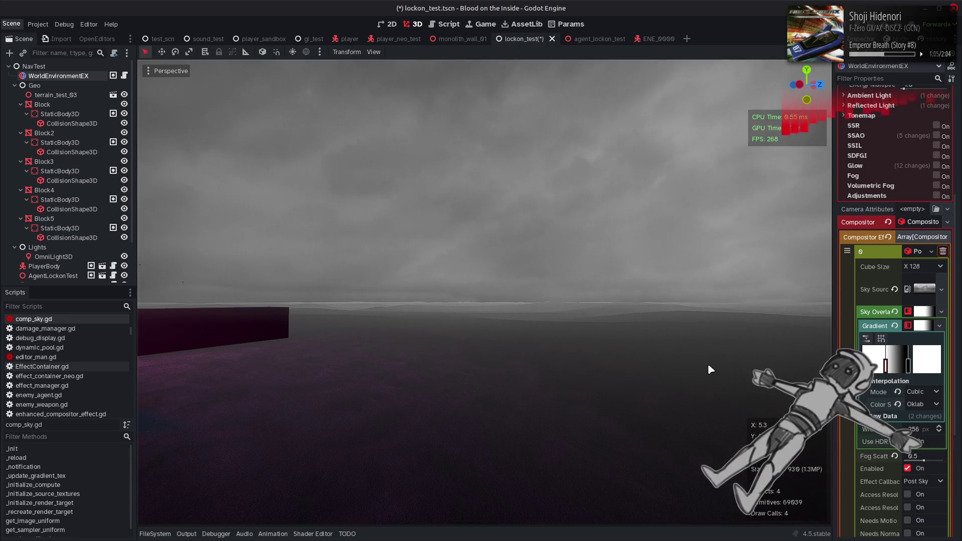
# Nudge the right gradient stop slightly left and make its colour dark grey #262626
pyautogui.click(908, 366)
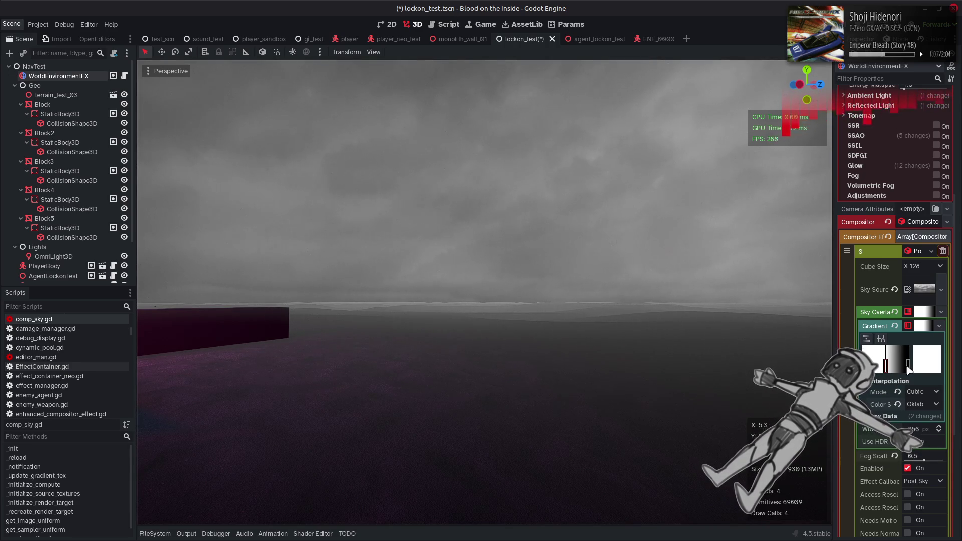
pyautogui.click(926, 366)
pyautogui.moveTo(908, 366); pyautogui.dragTo(905, 366)
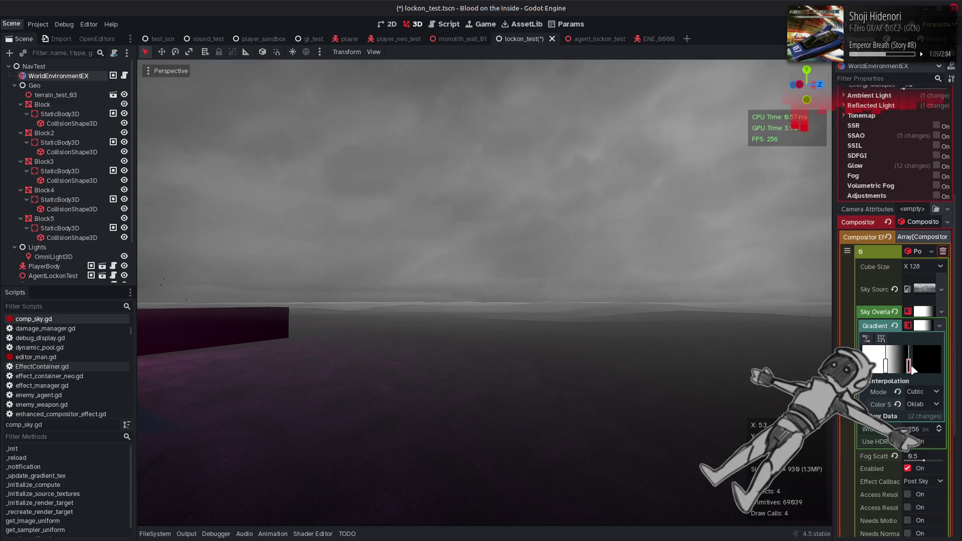
pyautogui.click(921, 359)
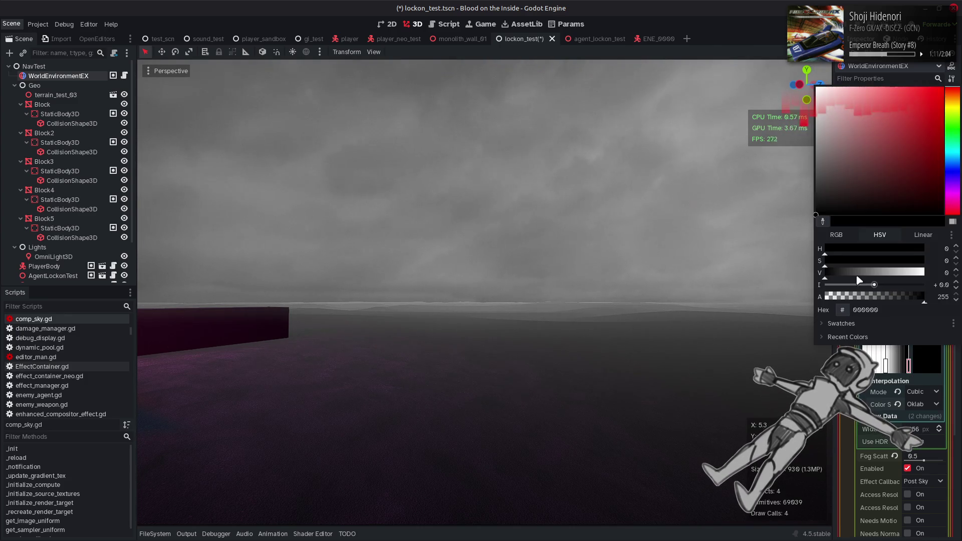
pyautogui.moveTo(856, 275)
pyautogui.mouseDown()
pyautogui.moveTo(840, 276)
pyautogui.moveTo(845, 287)
pyautogui.mouseUp()
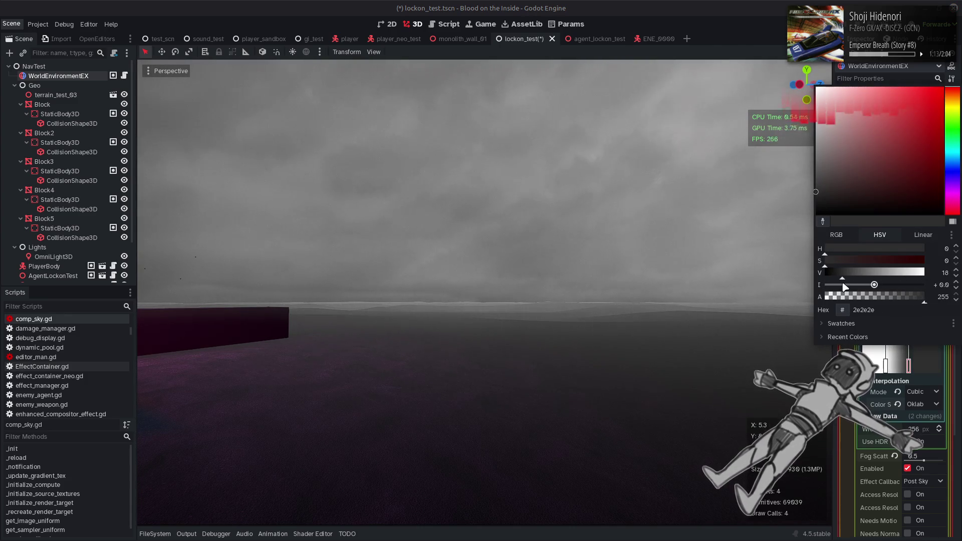
pyautogui.rightClick(704, 348)
pyautogui.moveTo(705, 347)
pyautogui.mouseDown()
pyautogui.moveTo(712, 381)
pyautogui.moveTo(684, 382)
pyautogui.mouseUp()
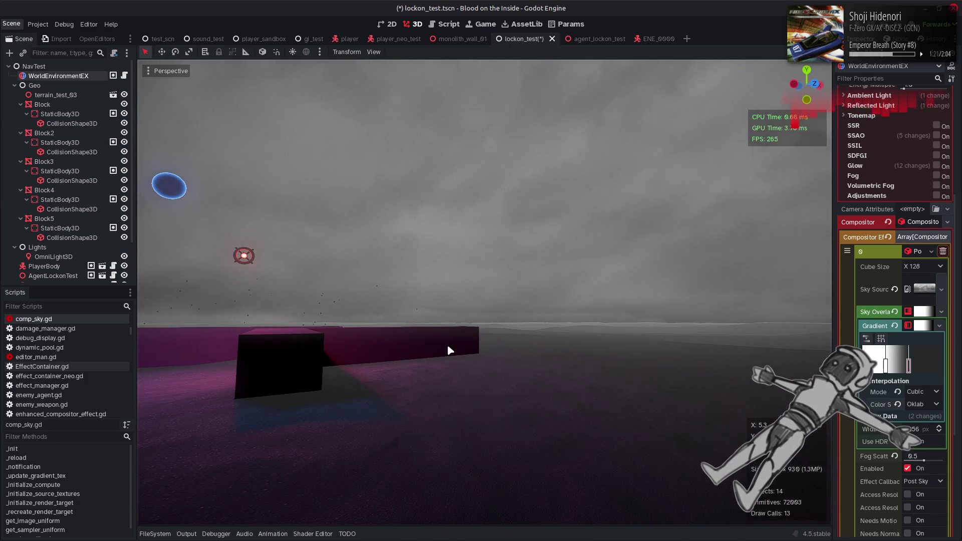
# Save lockon_test.tscn and switch to the test_scn scene
pyautogui.moveTo(447, 344); pyautogui.dragTo(448, 391)
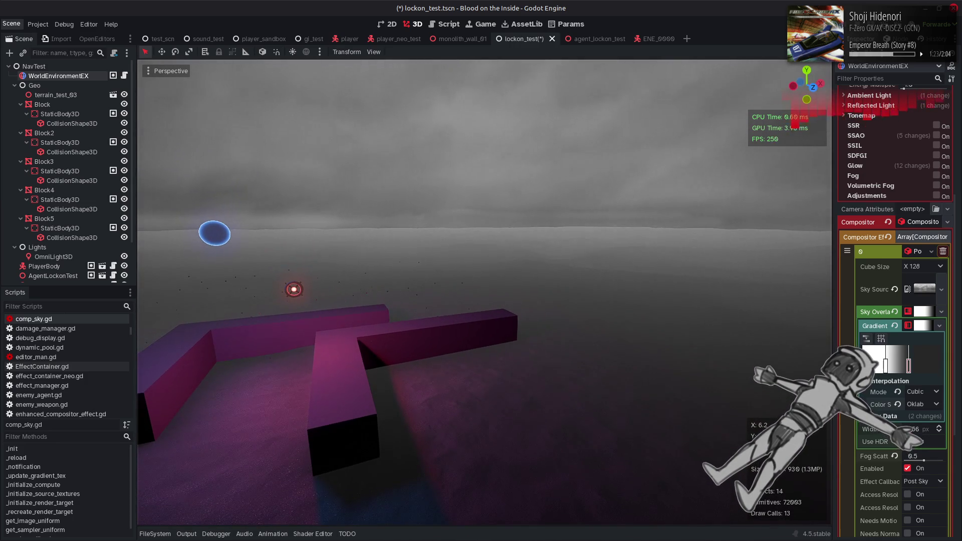
pyautogui.hotkey('ctrl', 's')
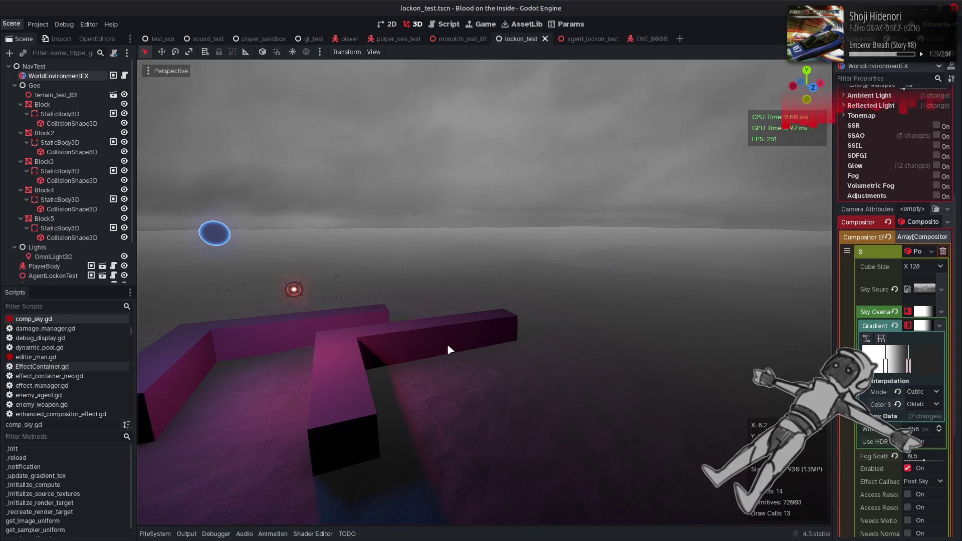
pyautogui.click(160, 40)
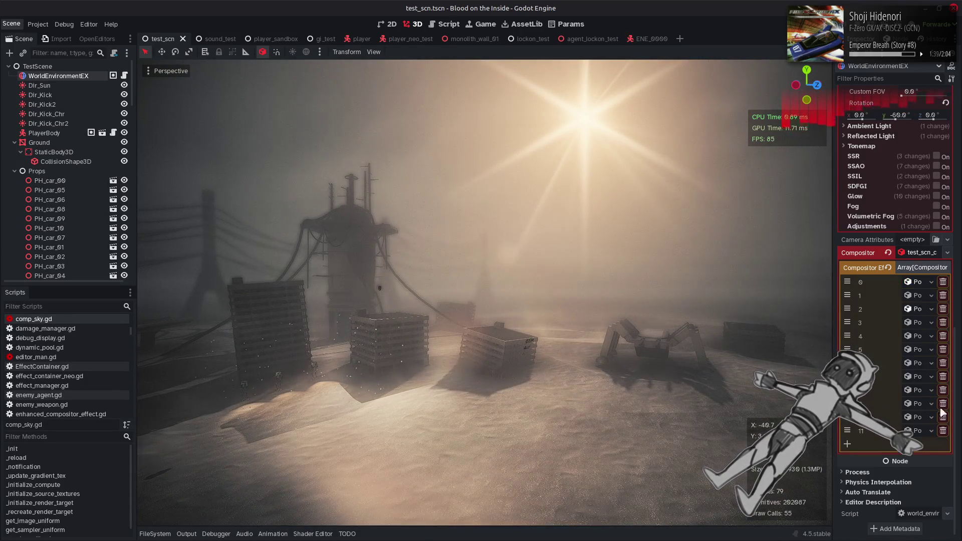
# Enable compositor effect 11 and keep its Cube Size at 64
pyautogui.click(917, 430)
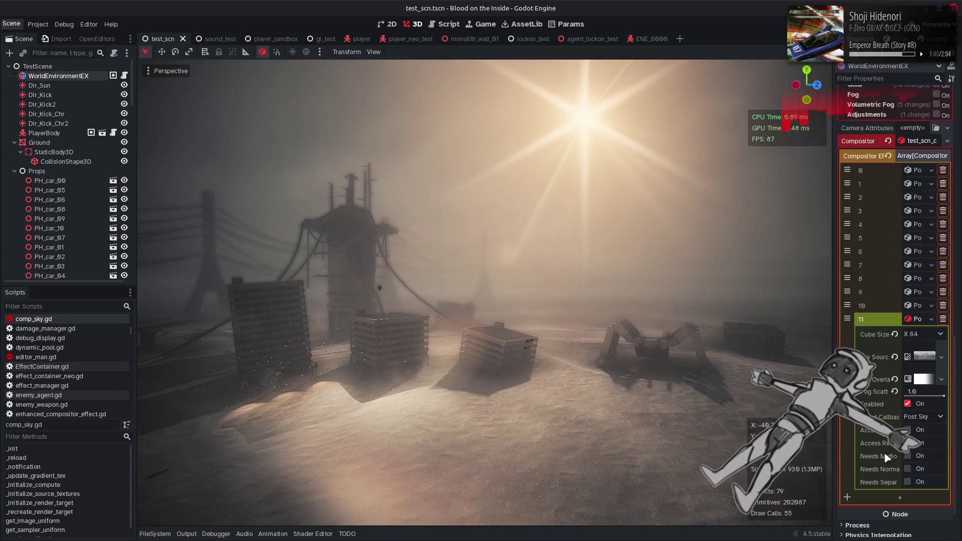
pyautogui.click(909, 404)
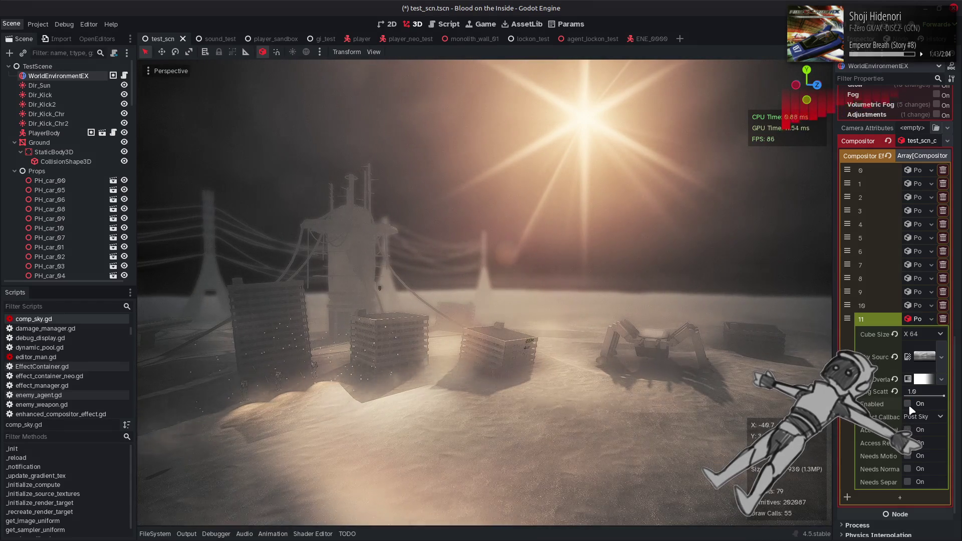
pyautogui.click(908, 405)
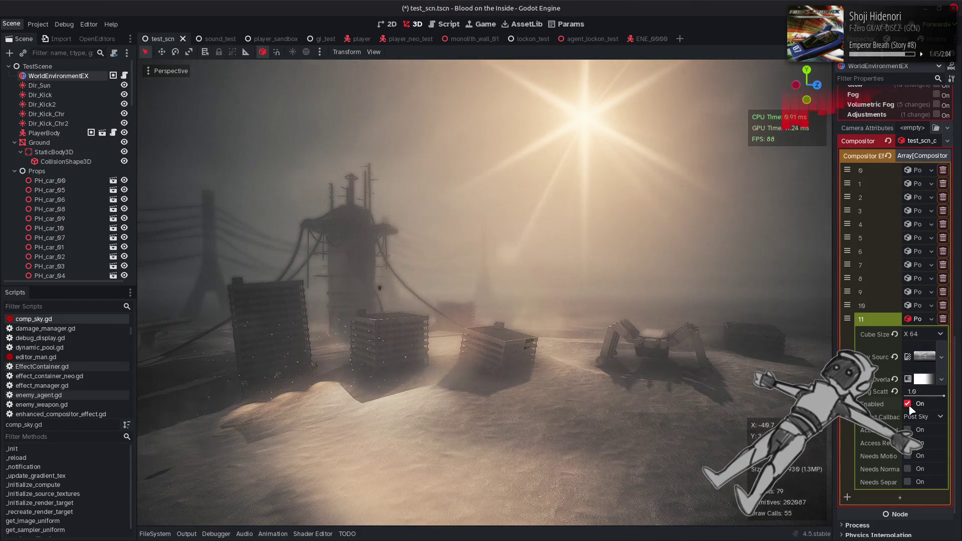
pyautogui.click(922, 334)
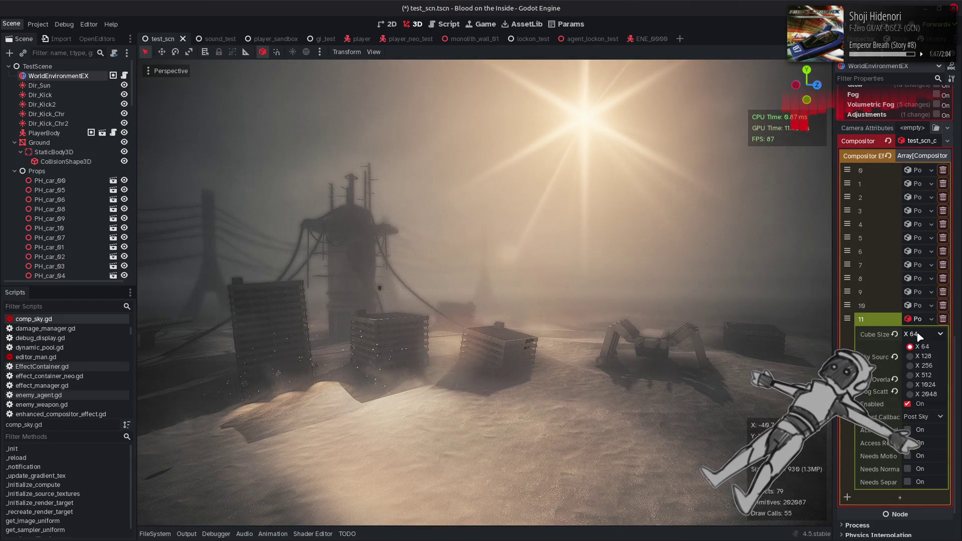
pyautogui.click(923, 356)
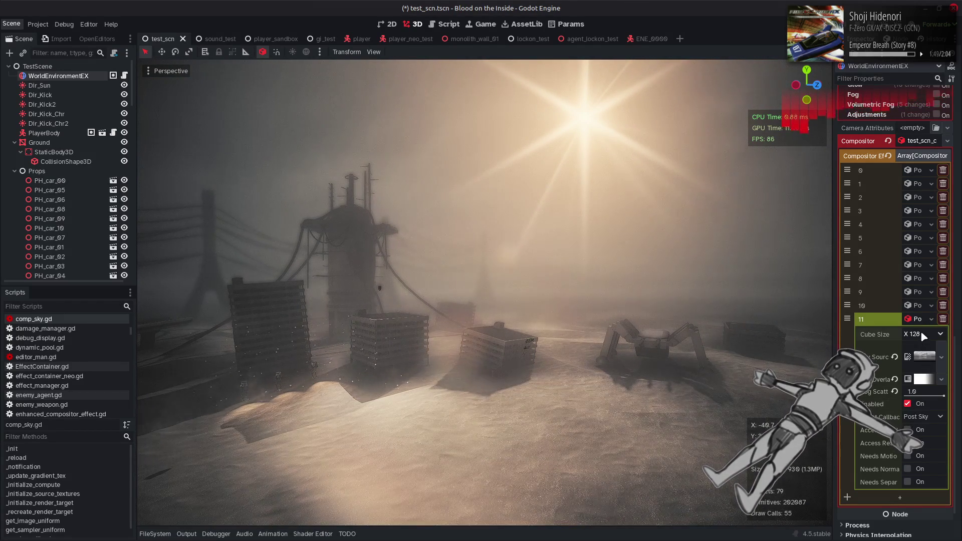
pyautogui.click(924, 346)
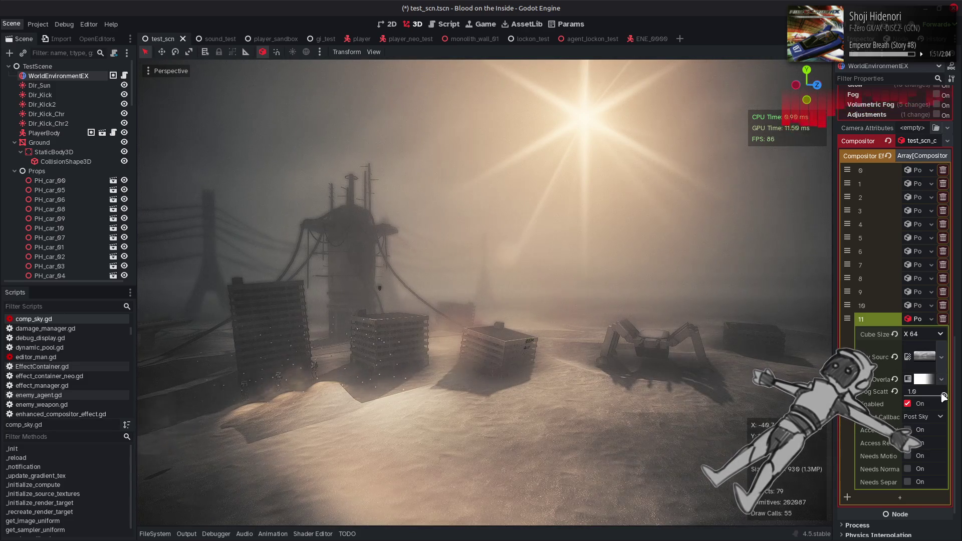
# Set the effect's Fog Scatter to 1.0
pyautogui.moveTo(905, 395); pyautogui.dragTo(944, 395)
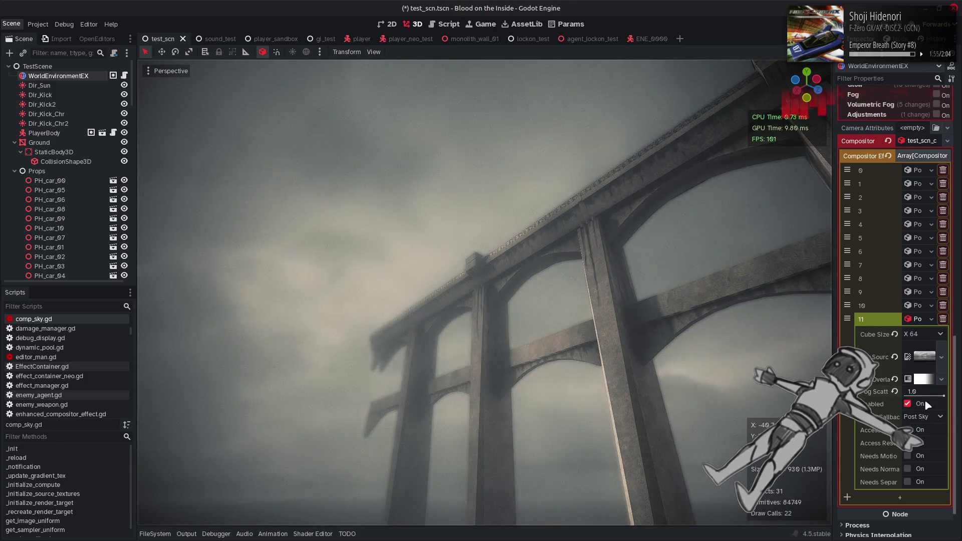
pyautogui.moveTo(944, 395)
pyautogui.mouseDown()
pyautogui.moveTo(921, 395)
pyautogui.moveTo(944, 395)
pyautogui.mouseUp()
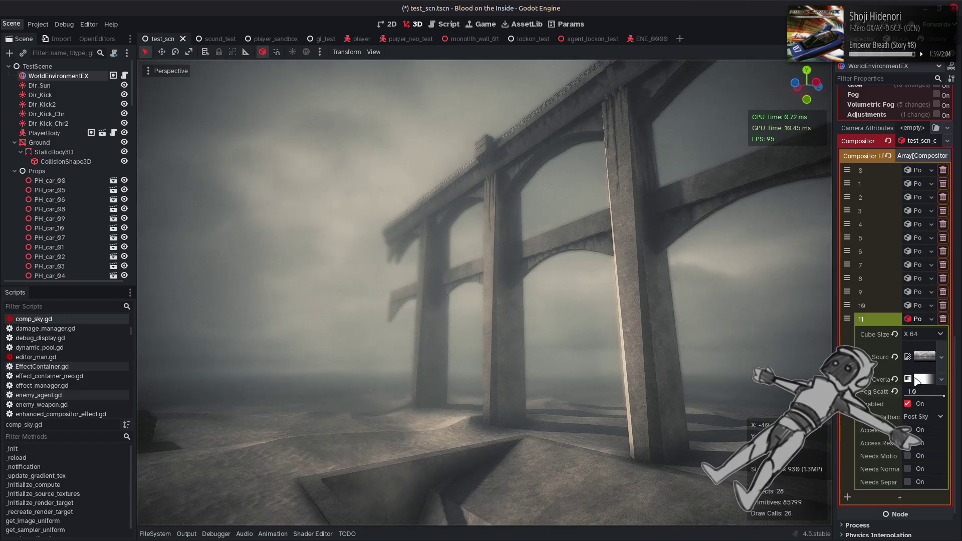
pyautogui.moveTo(944, 396)
pyautogui.mouseDown()
pyautogui.moveTo(931, 396)
pyautogui.moveTo(960, 399)
pyautogui.mouseUp()
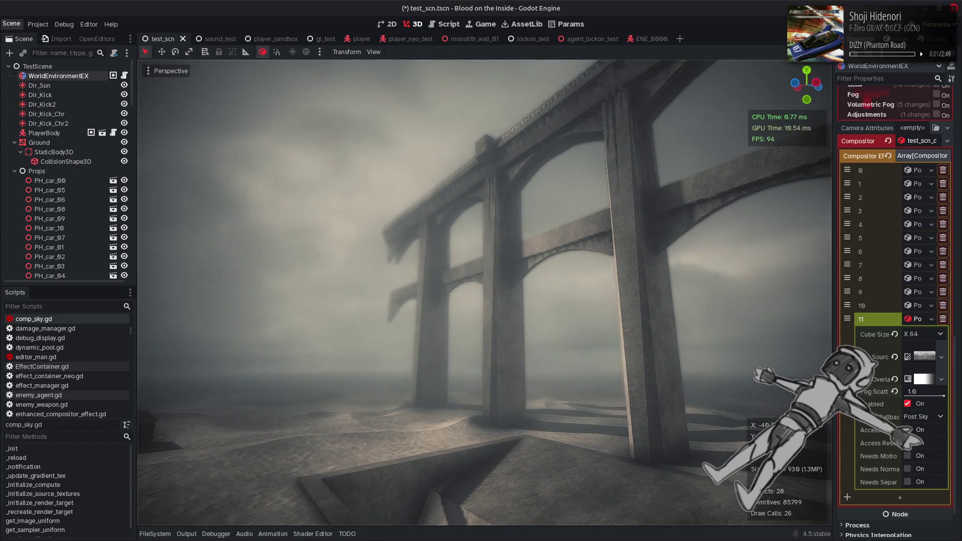
# Expand the Overlay texture, turn off its HDR, and open its gradient for editing
pyautogui.click(924, 379)
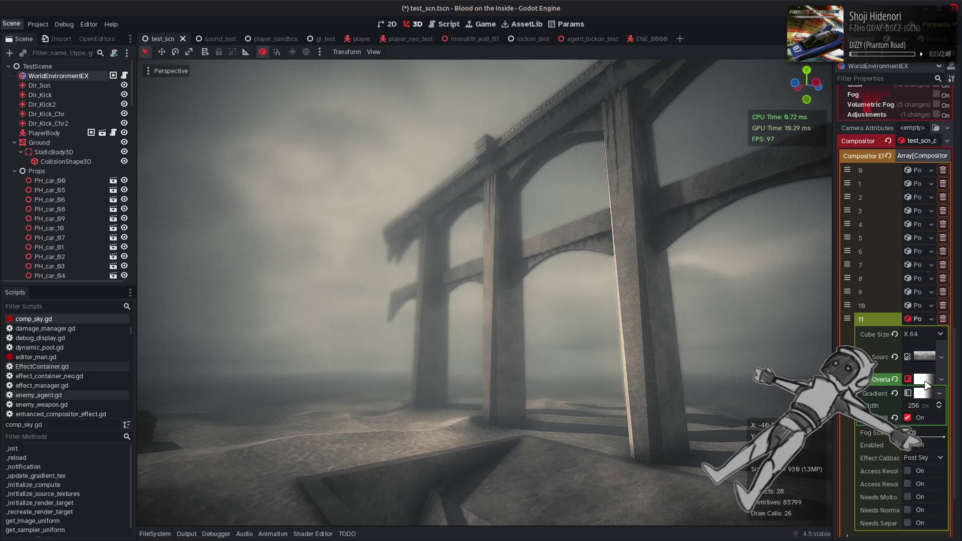
pyautogui.click(909, 417)
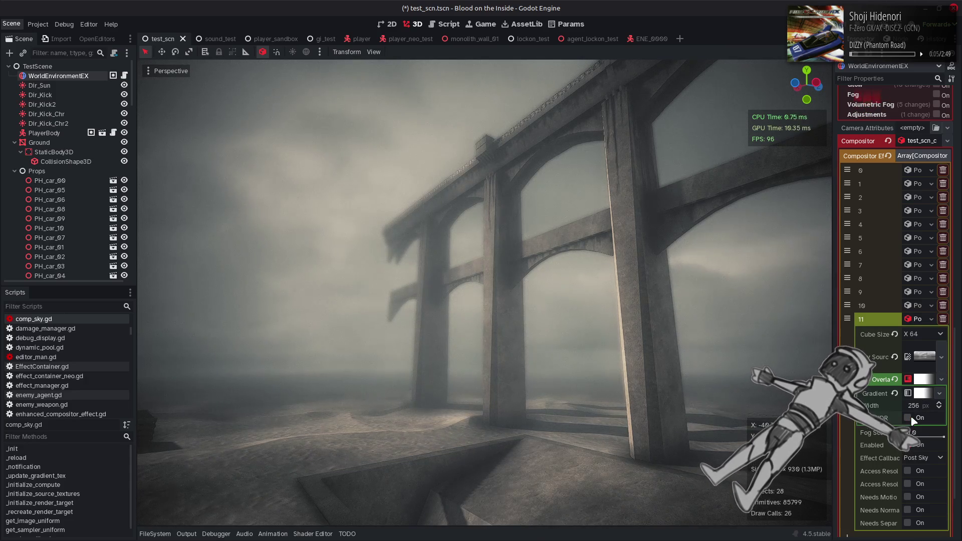
pyautogui.click(921, 393)
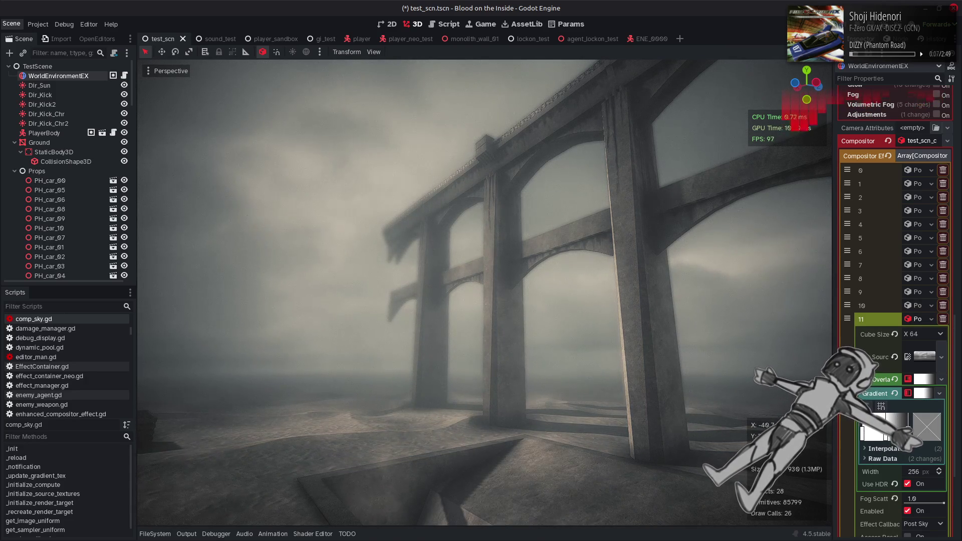
pyautogui.click(892, 449)
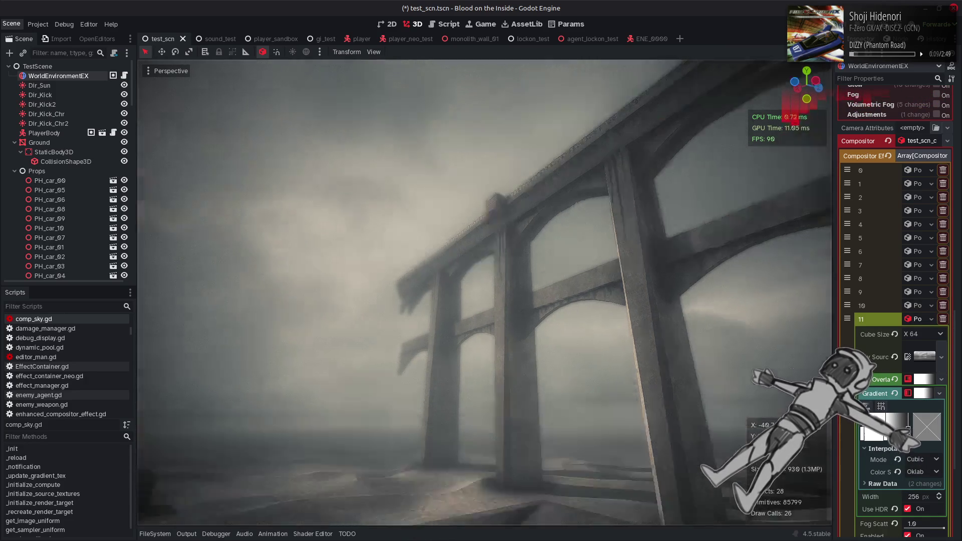
pyautogui.press('KP_7')
pyautogui.moveTo(711, 350); pyautogui.dragTo(729, 363)
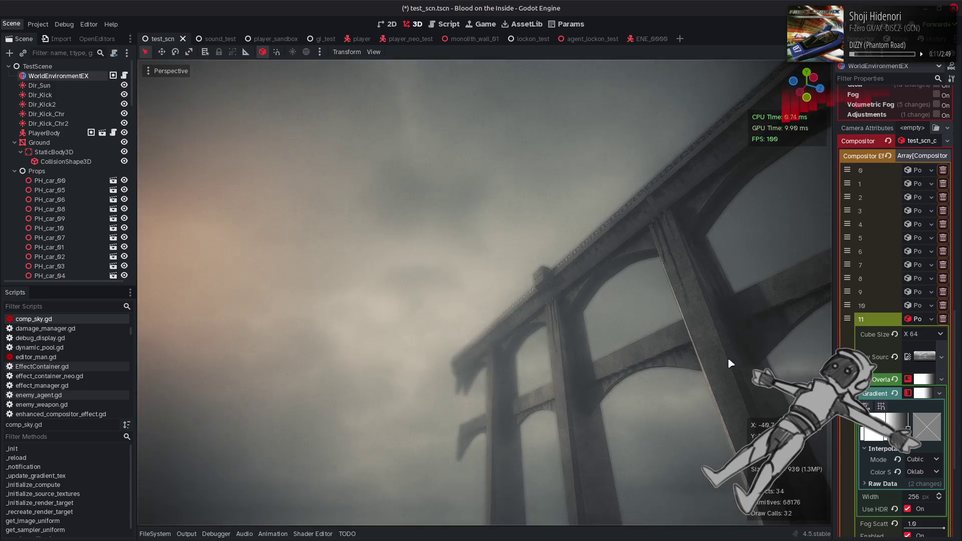
pyautogui.click(895, 379)
pyautogui.moveTo(618, 318)
pyautogui.mouseDown()
pyautogui.moveTo(610, 324)
pyautogui.moveTo(539, 307)
pyautogui.moveTo(521, 321)
pyautogui.moveTo(494, 273)
pyautogui.moveTo(501, 246)
pyautogui.moveTo(531, 260)
pyautogui.mouseUp()
pyautogui.hotkey('ctrl', 'z')
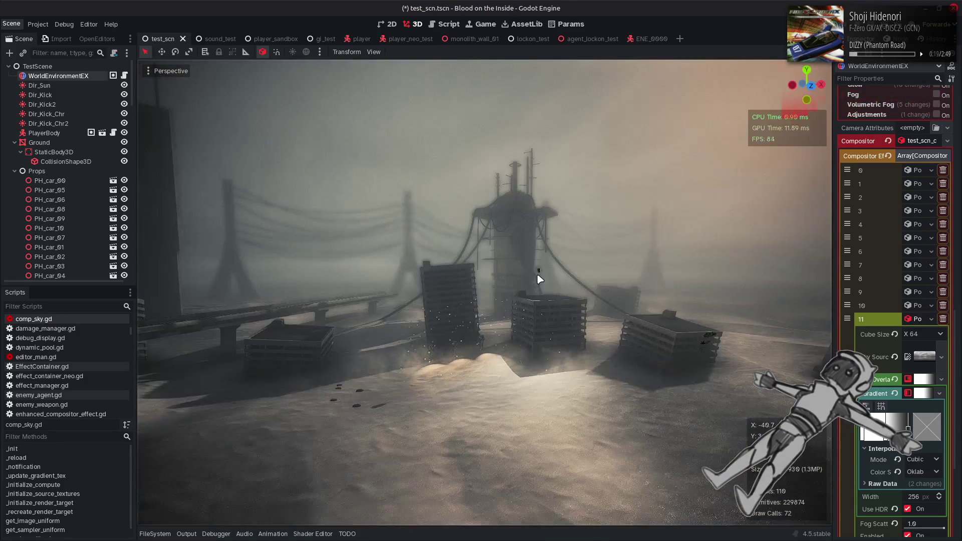
# Set the gradient stop colour's green and blue values to 2
pyautogui.click(930, 434)
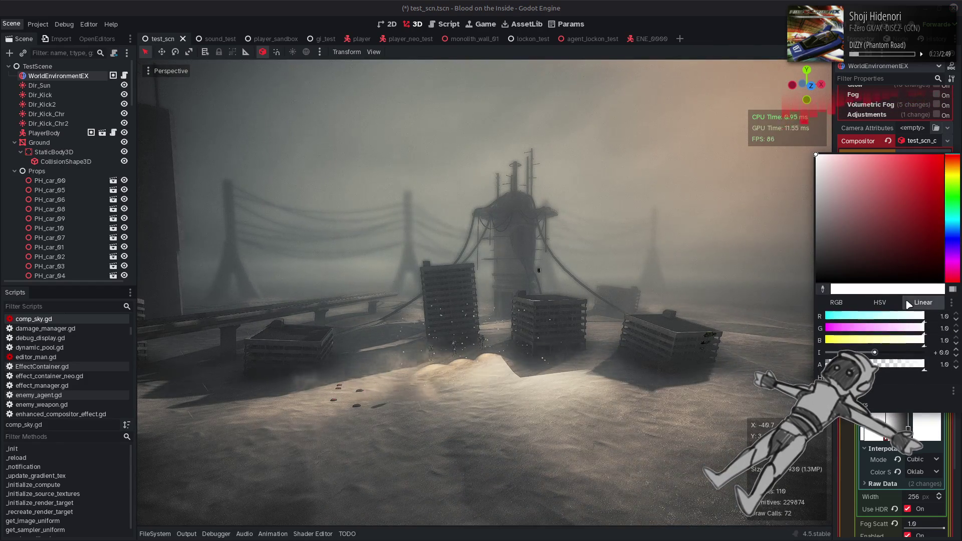
pyautogui.click(930, 328)
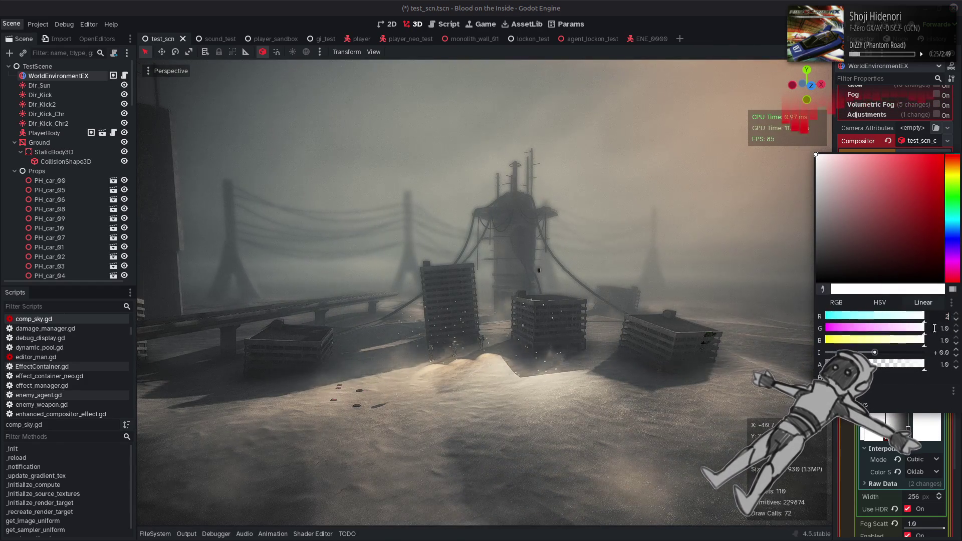
pyautogui.write('2')
pyautogui.press('Tab')
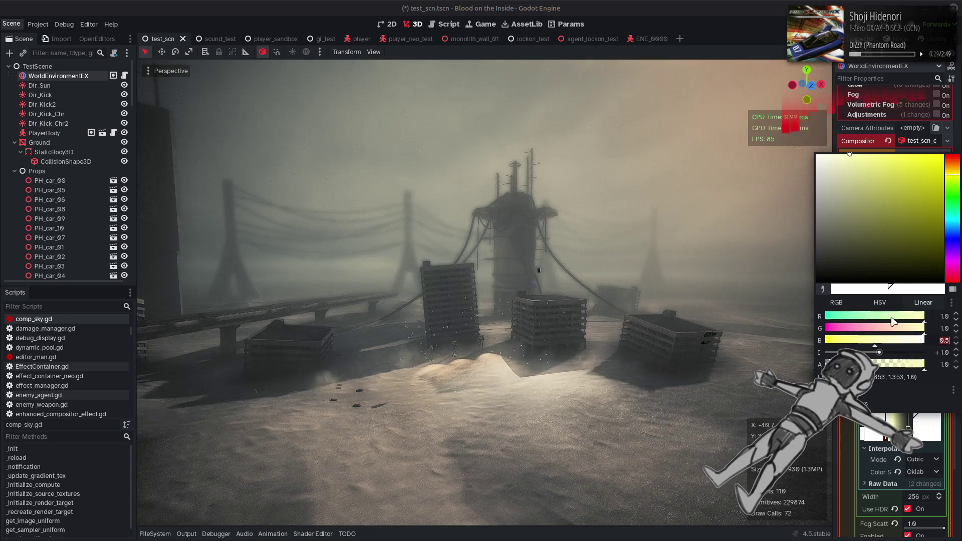
pyautogui.click(912, 304)
pyautogui.write('2')
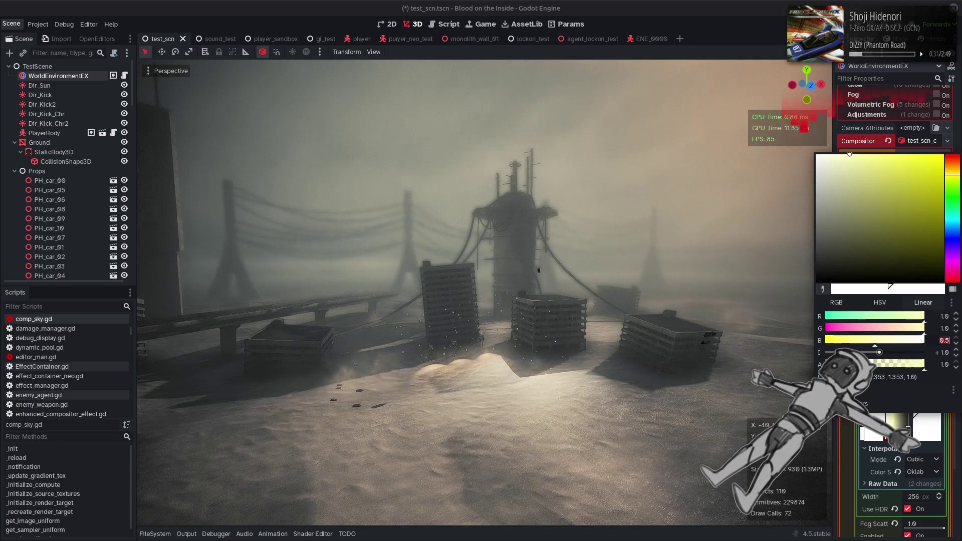
pyautogui.press('Return')
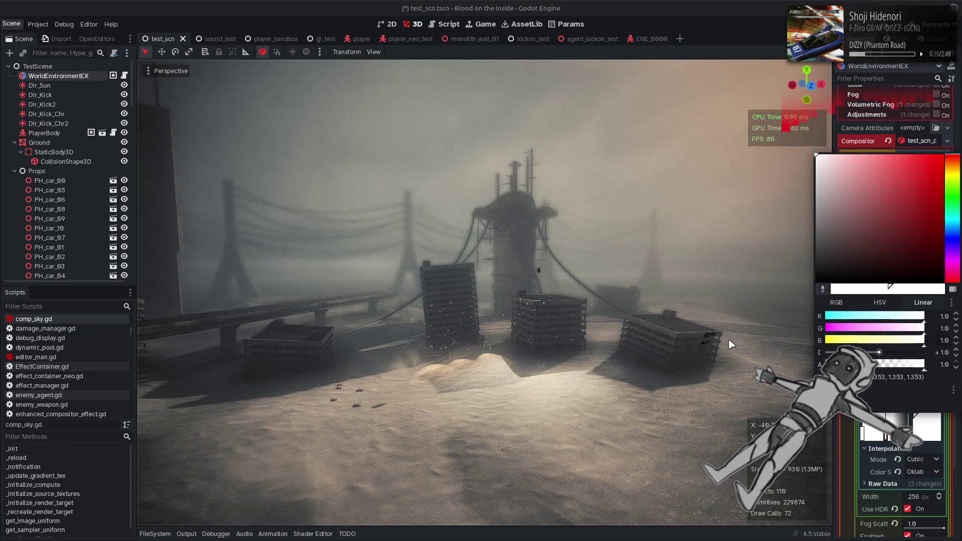
pyautogui.click(632, 380)
pyautogui.rightClick(632, 381)
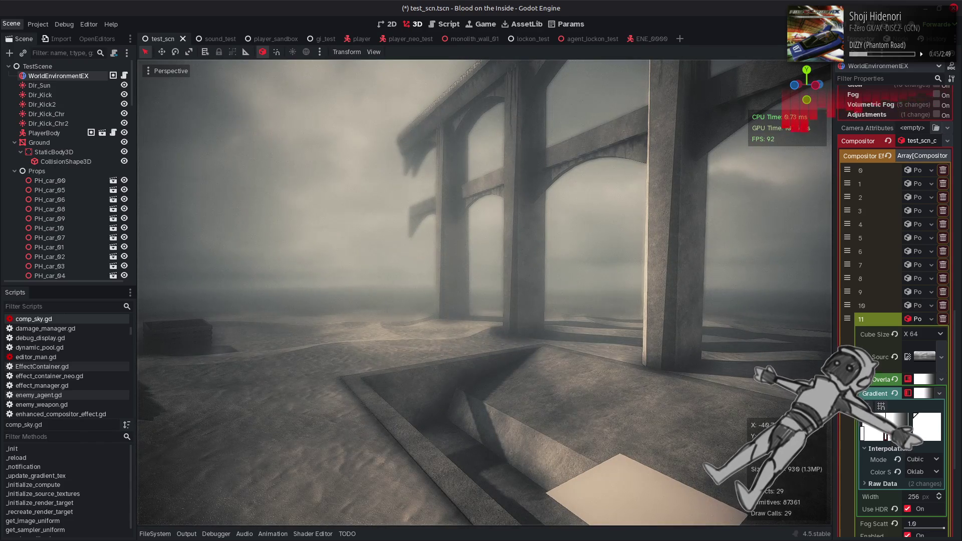
# Boost the gradient stop colour's intensity to make it over-bright HDR white
pyautogui.click(932, 431)
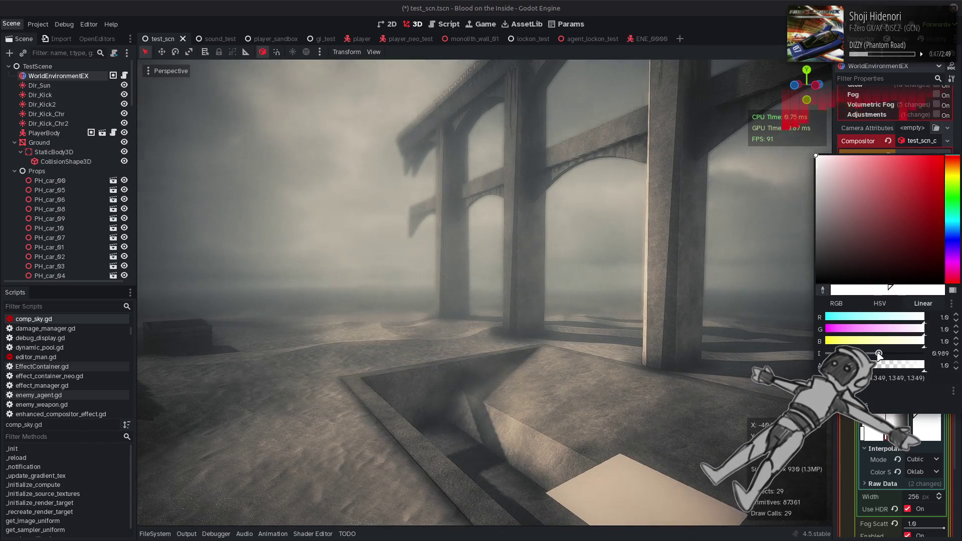
pyautogui.moveTo(879, 353)
pyautogui.mouseDown()
pyautogui.moveTo(920, 354)
pyautogui.moveTo(891, 360)
pyautogui.mouseUp()
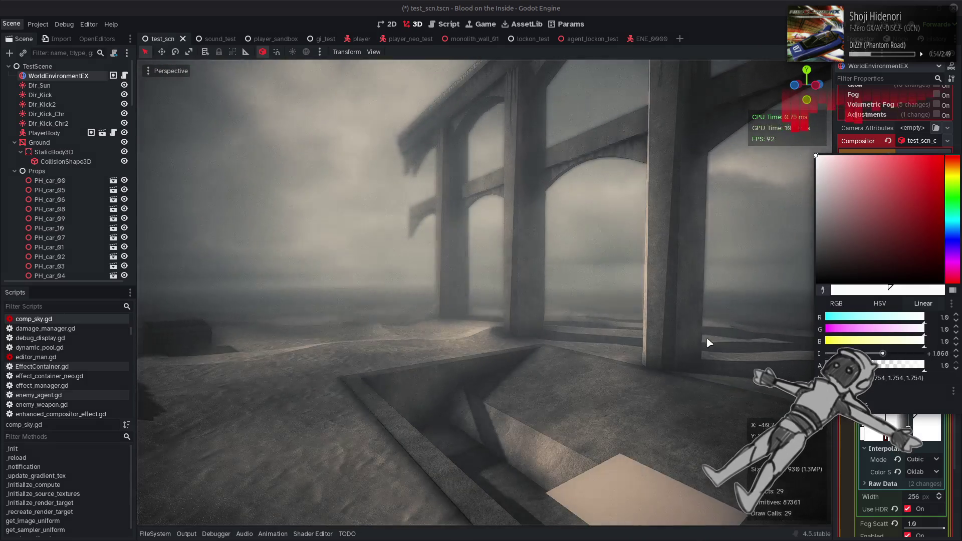
pyautogui.click(209, 363)
pyautogui.moveTo(209, 362)
pyautogui.mouseDown()
pyautogui.moveTo(243, 512)
pyautogui.moveTo(286, 316)
pyautogui.mouseUp()
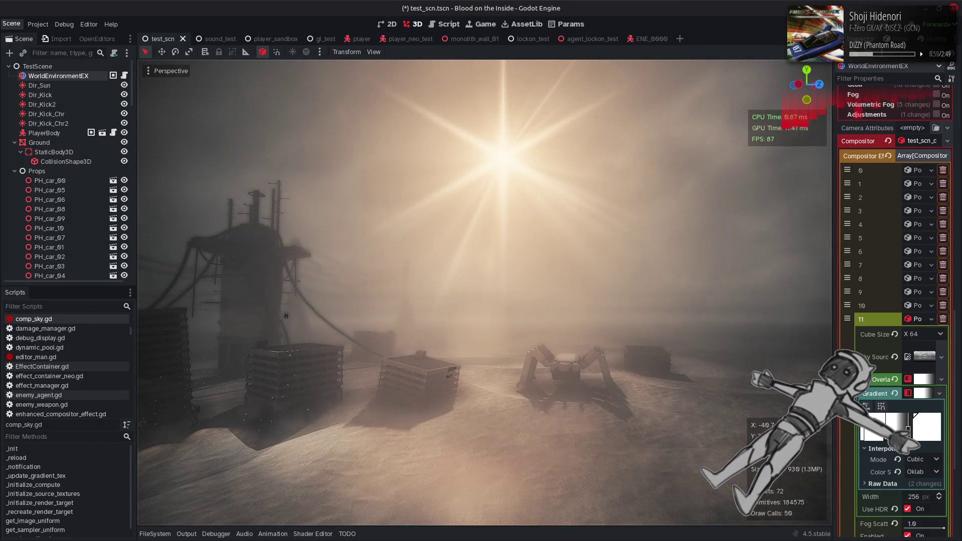
# Commit the stop colour's intensity at 4.0 and look under the bridge arches
pyautogui.click(927, 417)
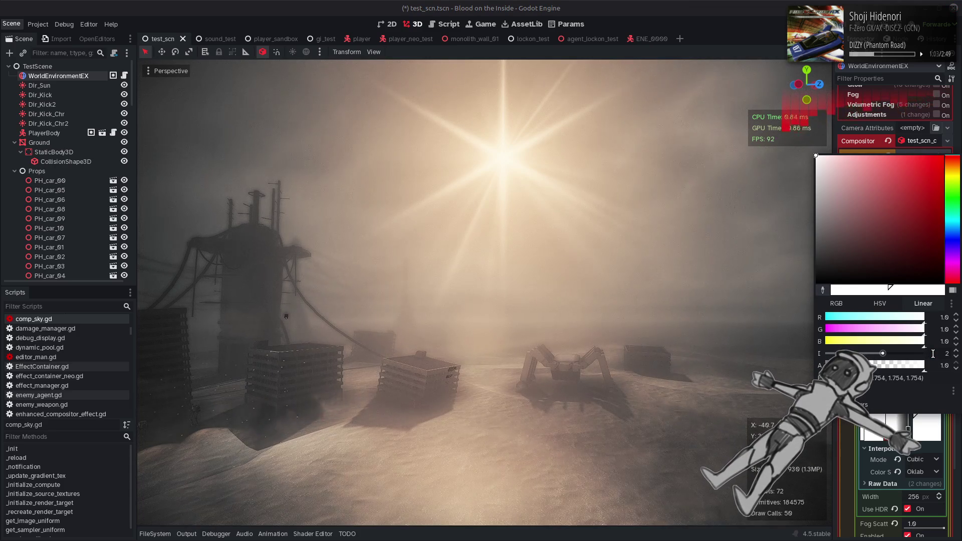
pyautogui.write('4')
pyautogui.press('Return')
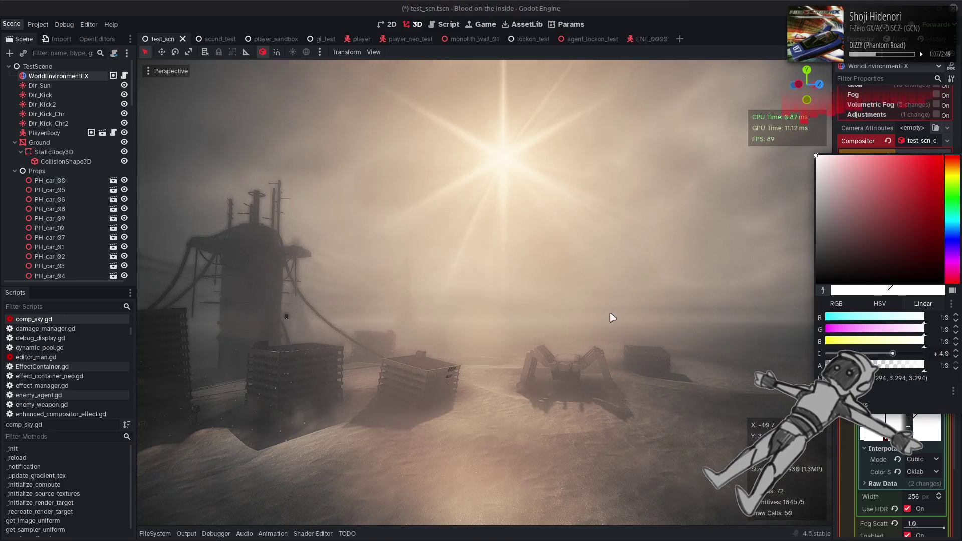
pyautogui.click(521, 325)
pyautogui.moveTo(521, 324)
pyautogui.mouseDown()
pyautogui.moveTo(451, 320)
pyautogui.moveTo(433, 273)
pyautogui.moveTo(424, 310)
pyautogui.moveTo(403, 315)
pyautogui.moveTo(604, 360)
pyautogui.mouseUp()
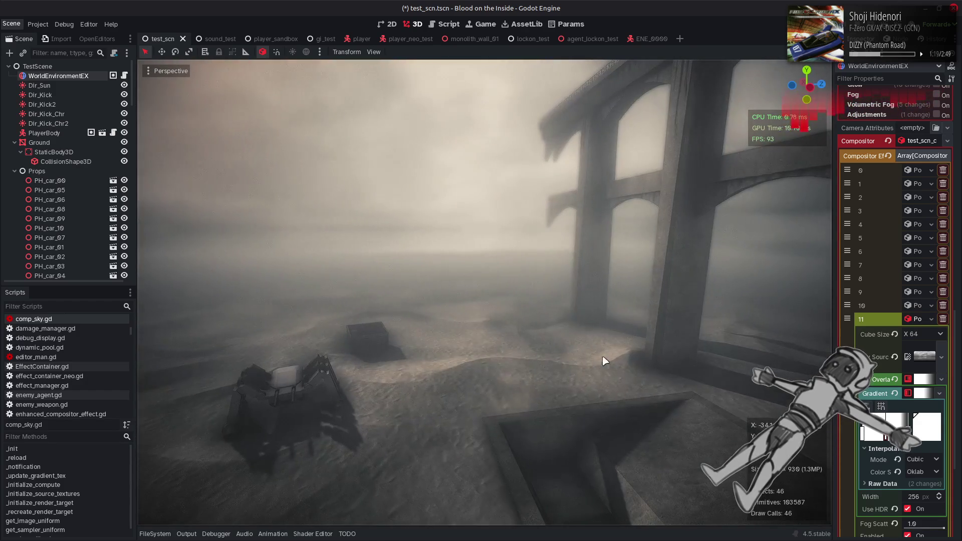
# Darken the gradient's last colour stop to black
pyautogui.click(929, 433)
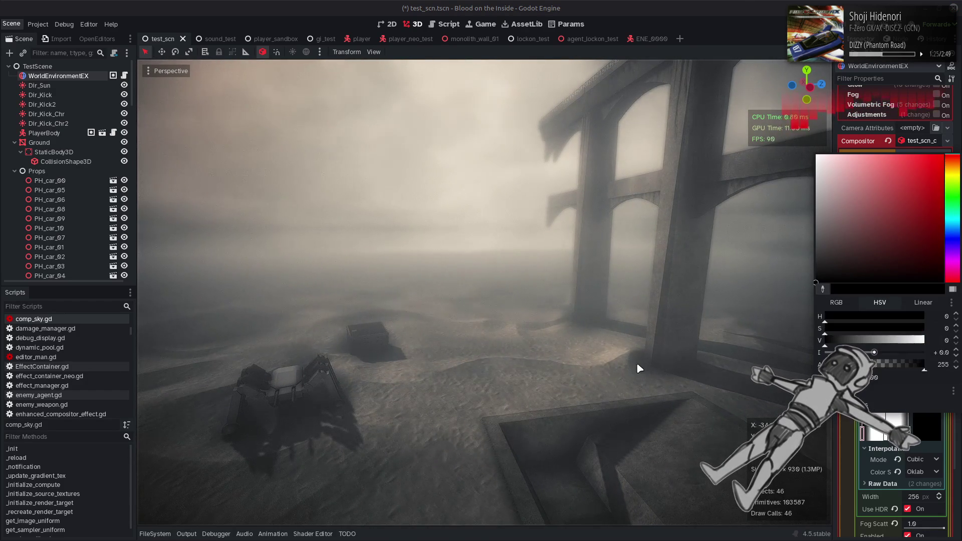
pyautogui.moveTo(923, 340); pyautogui.dragTo(521, 393)
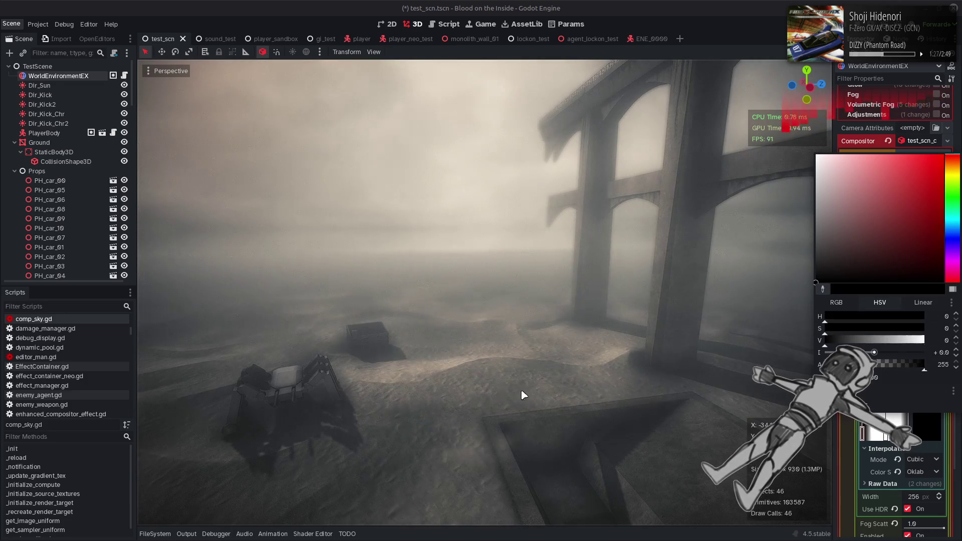
pyautogui.click(600, 355)
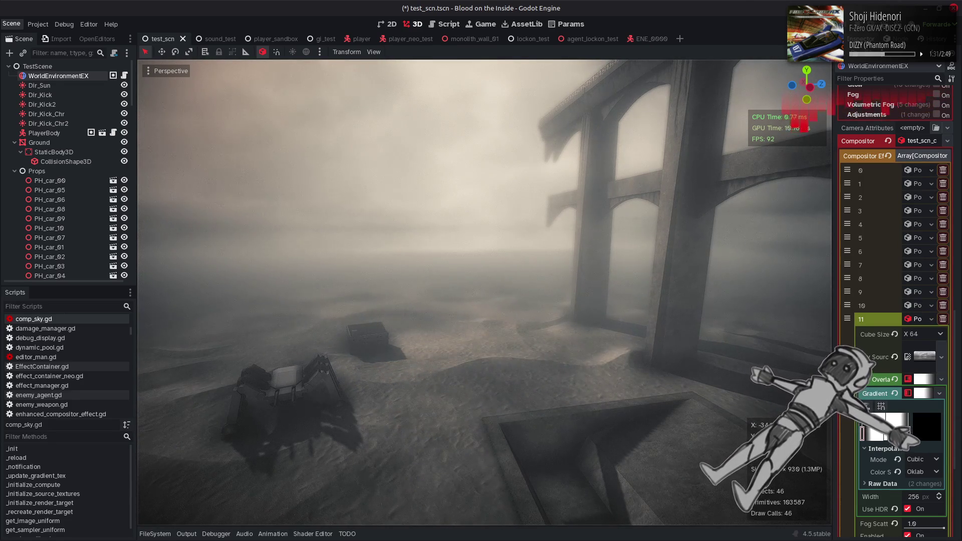
# Try sRGB and Linear, then keep the gradient in Oklab with Cubic interpolation
pyautogui.click(921, 472)
pyautogui.click(924, 484)
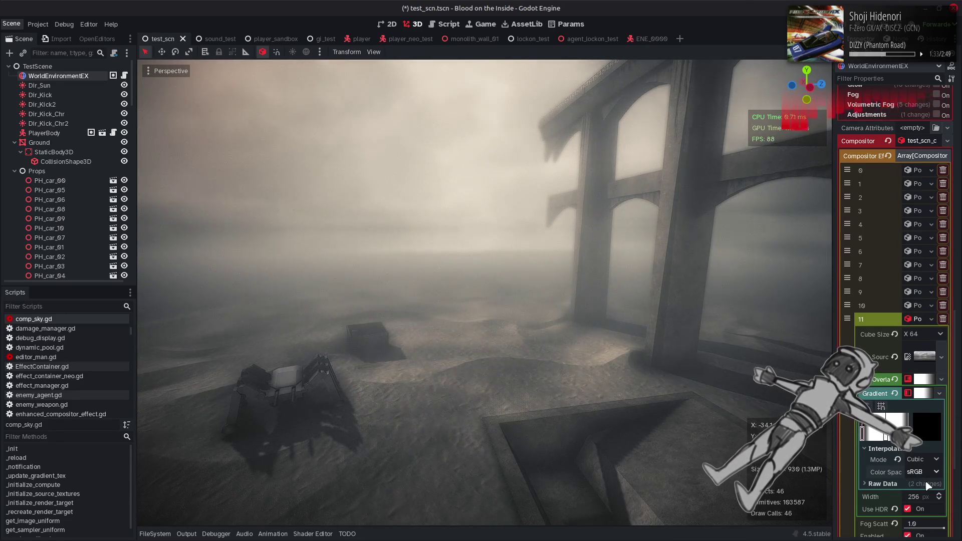
pyautogui.hotkey('ctrl', 'z')
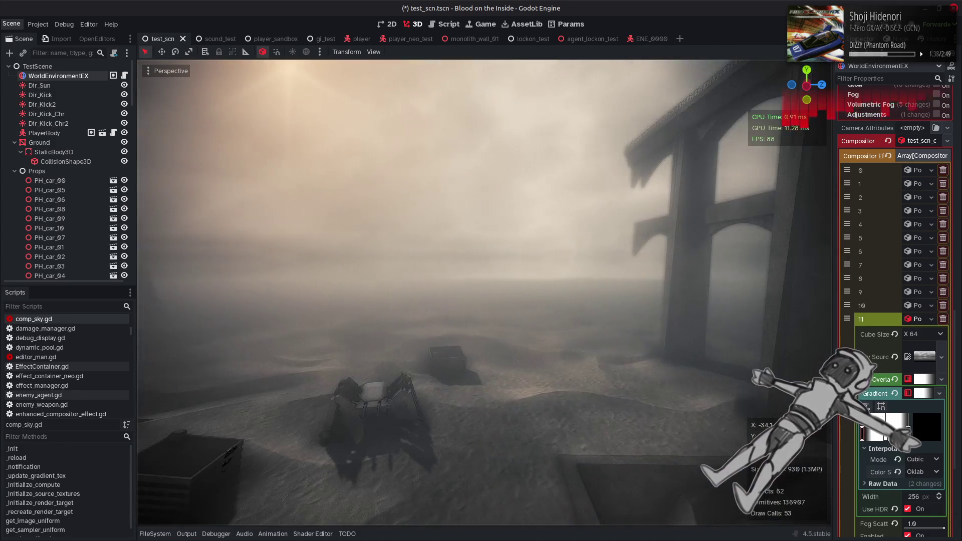
pyautogui.click(913, 460)
pyautogui.click(925, 472)
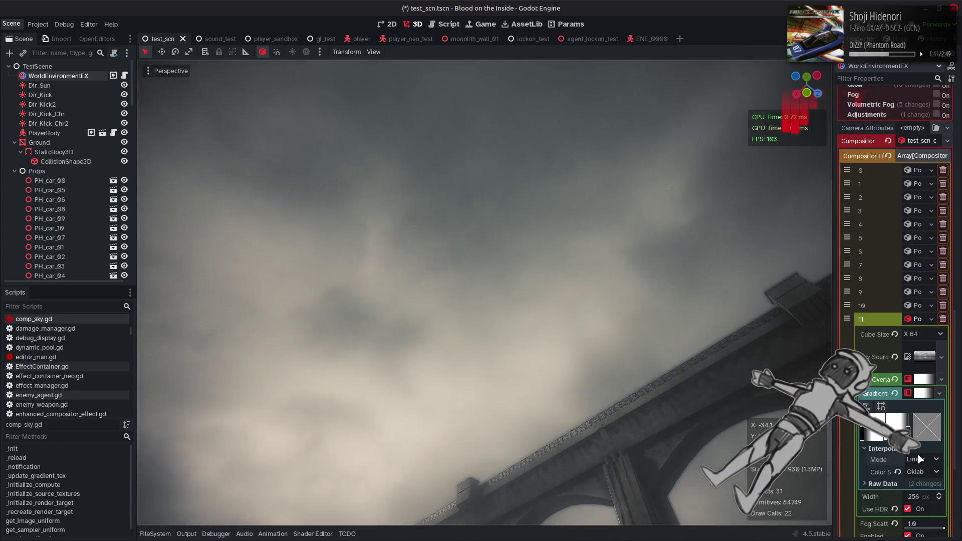
pyautogui.hotkey('ctrl', 'z')
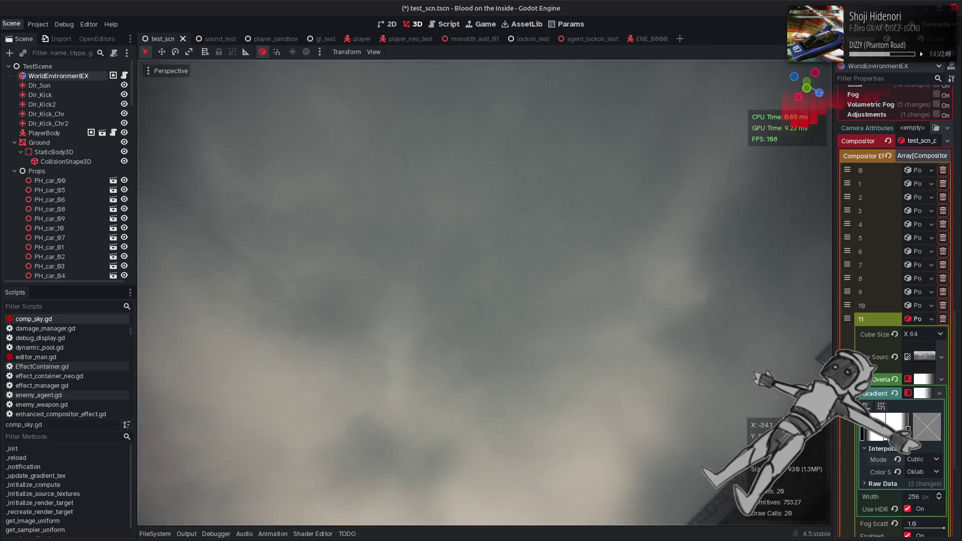
pyautogui.click(926, 472)
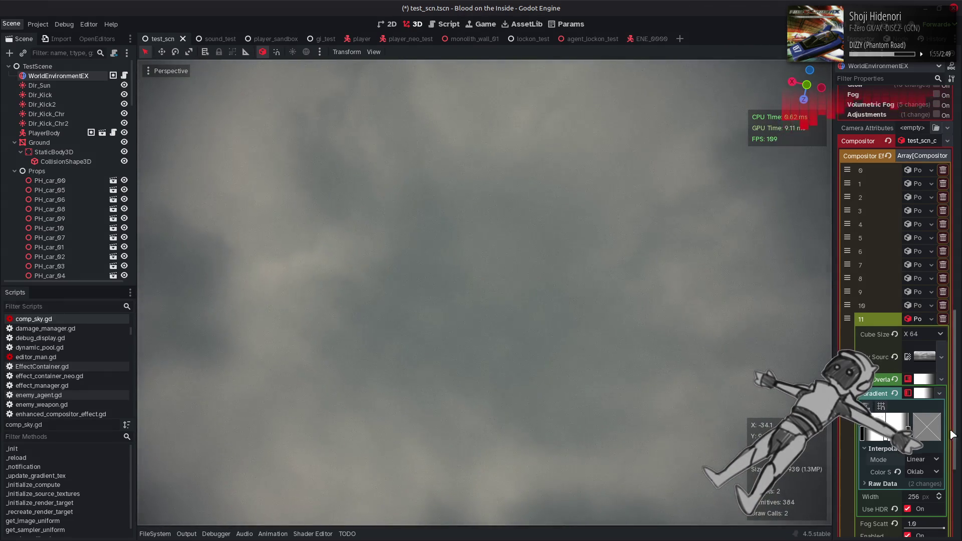
pyautogui.click(934, 492)
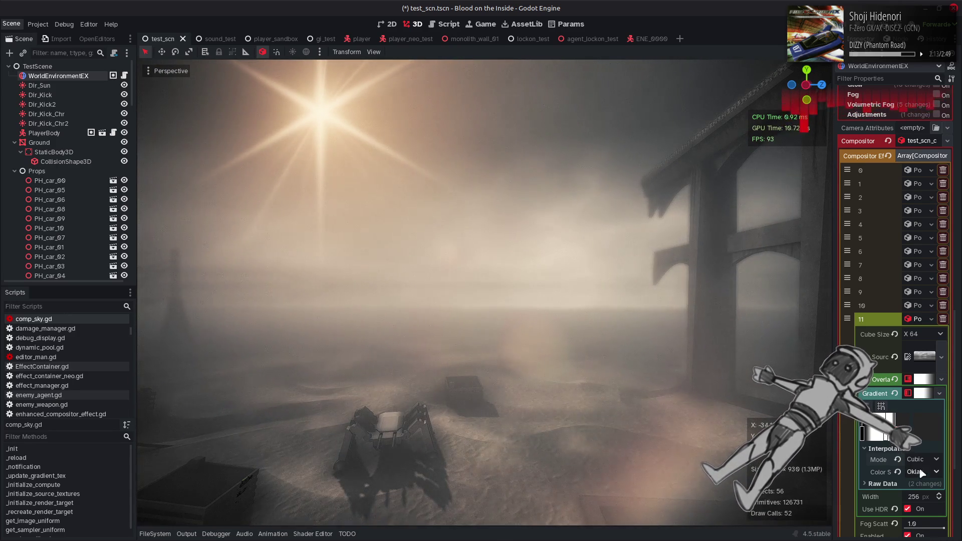
pyautogui.click(922, 459)
pyautogui.click(924, 475)
pyautogui.click(922, 461)
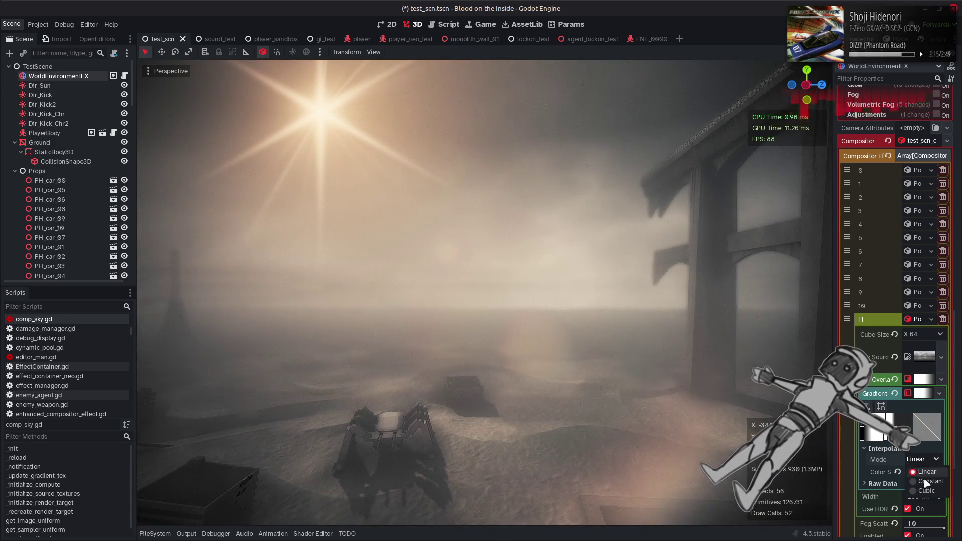
pyautogui.click(923, 488)
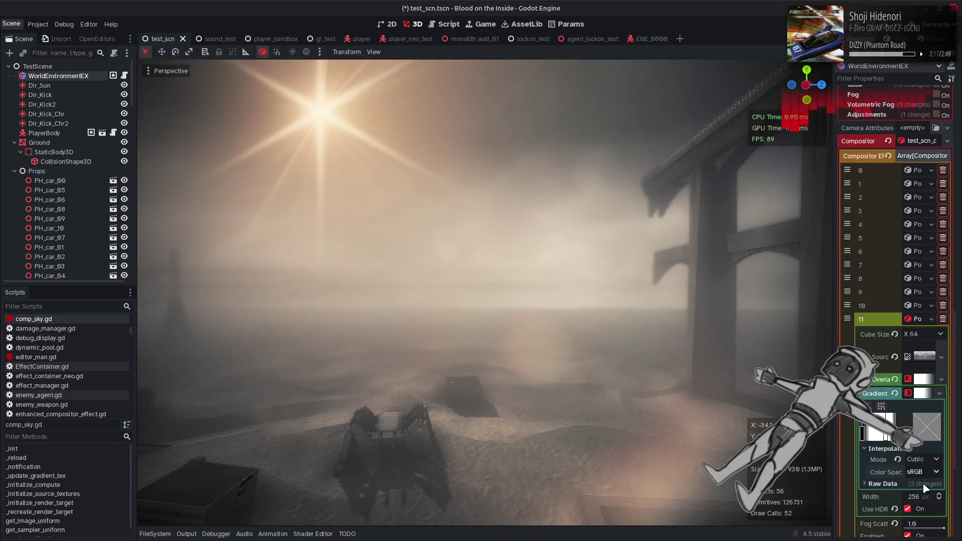
pyautogui.click(925, 493)
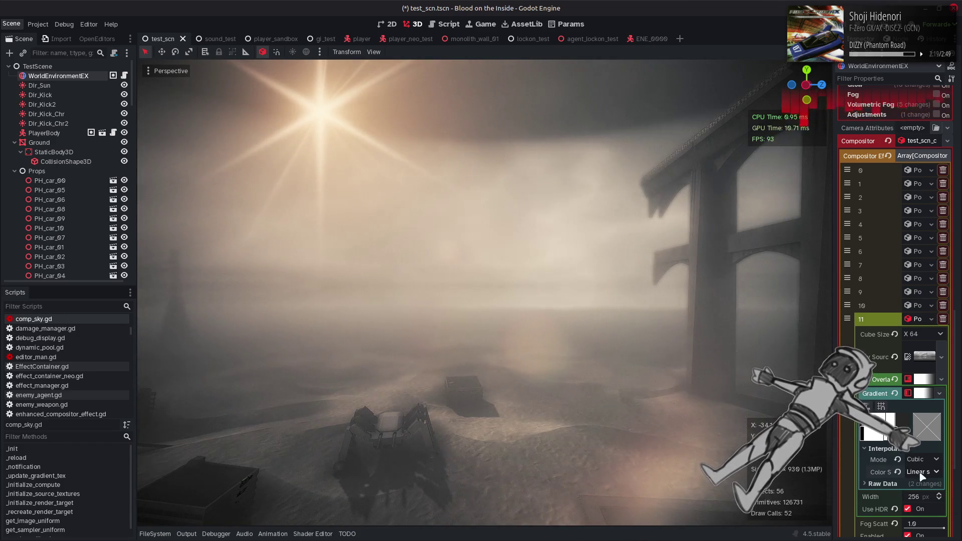
pyautogui.click(923, 473)
pyautogui.click(927, 503)
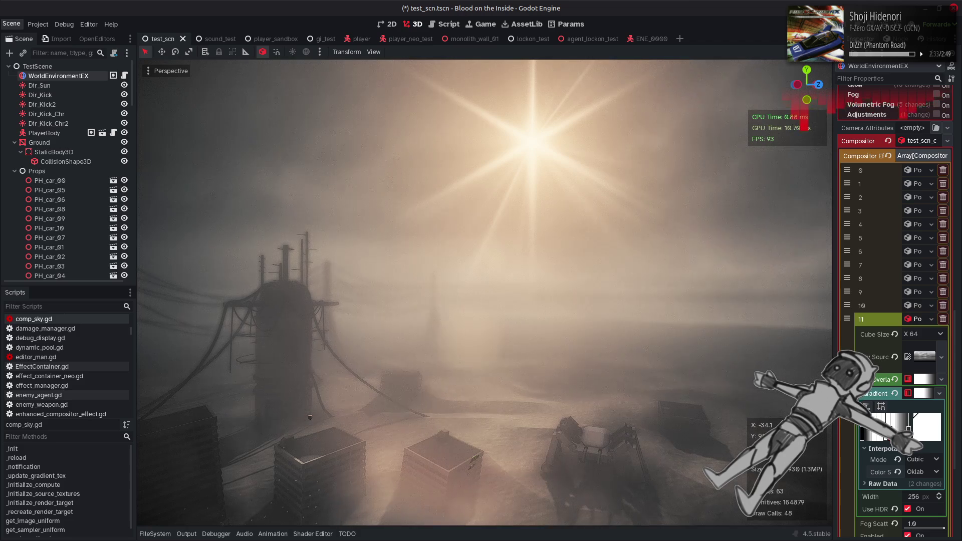
# Inspect the fog around the arched structure and sky, then save test_scn.tscn
pyautogui.moveTo(655, 366); pyautogui.dragTo(726, 325)
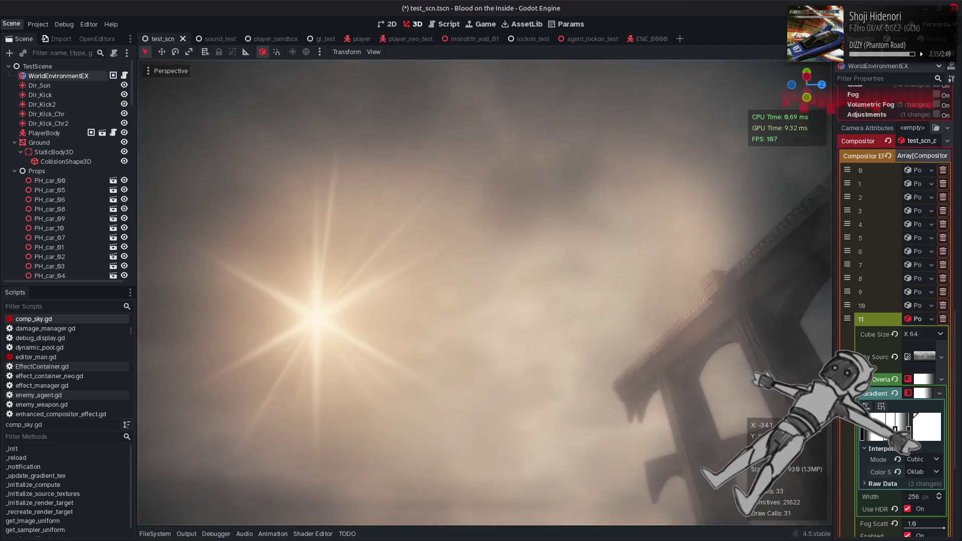
pyautogui.click(925, 429)
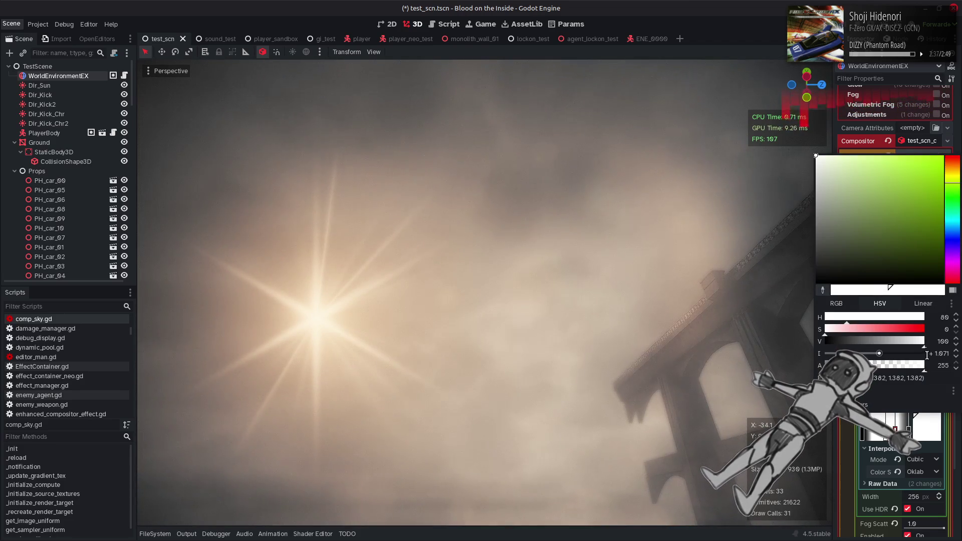
pyautogui.click(687, 354)
pyautogui.moveTo(624, 333); pyautogui.dragTo(736, 316)
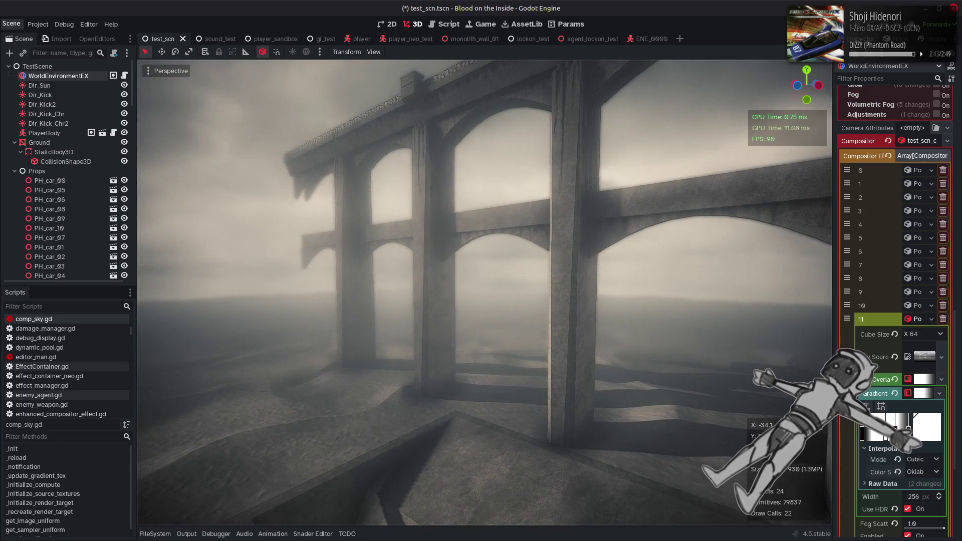
pyautogui.moveTo(750, 407)
pyautogui.mouseDown()
pyautogui.moveTo(586, 370)
pyautogui.moveTo(591, 360)
pyautogui.mouseUp()
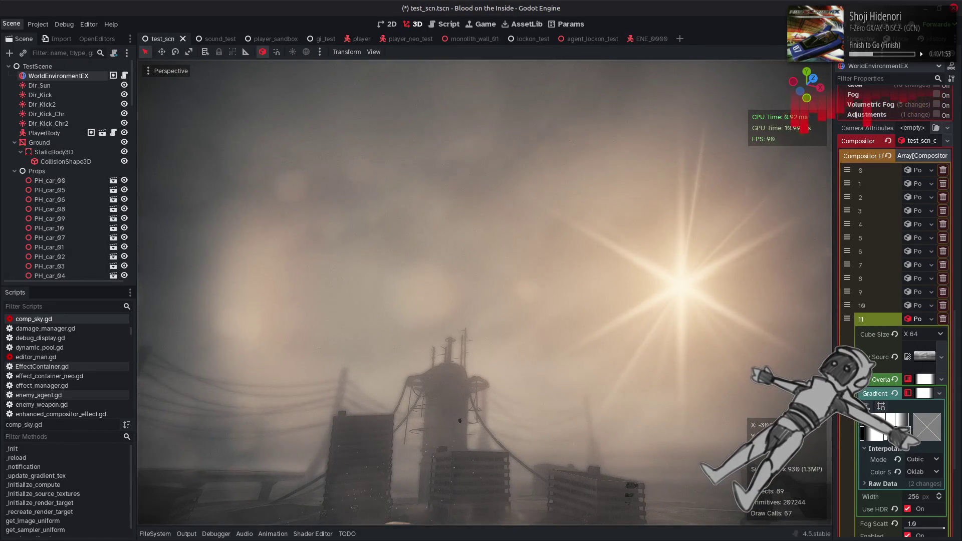
pyautogui.hotkey('ctrl', 's')
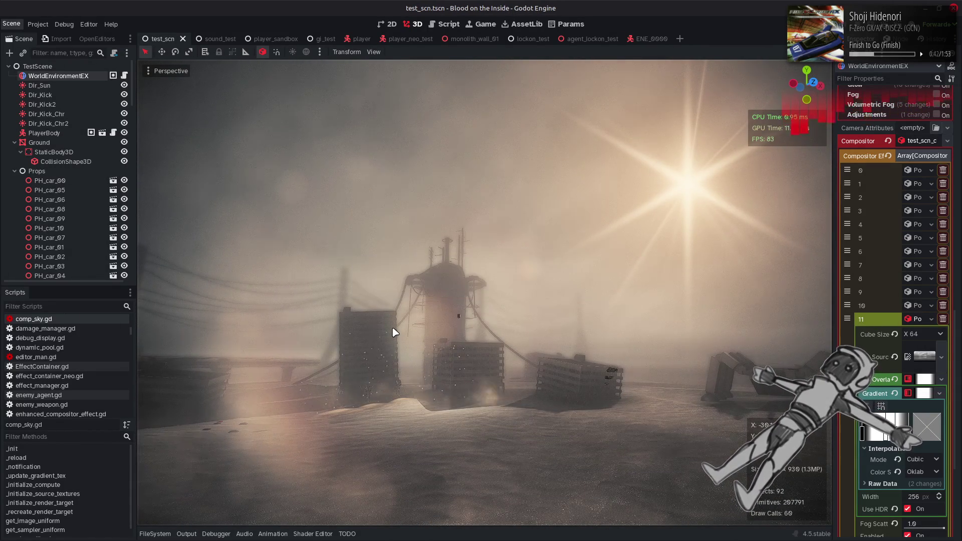
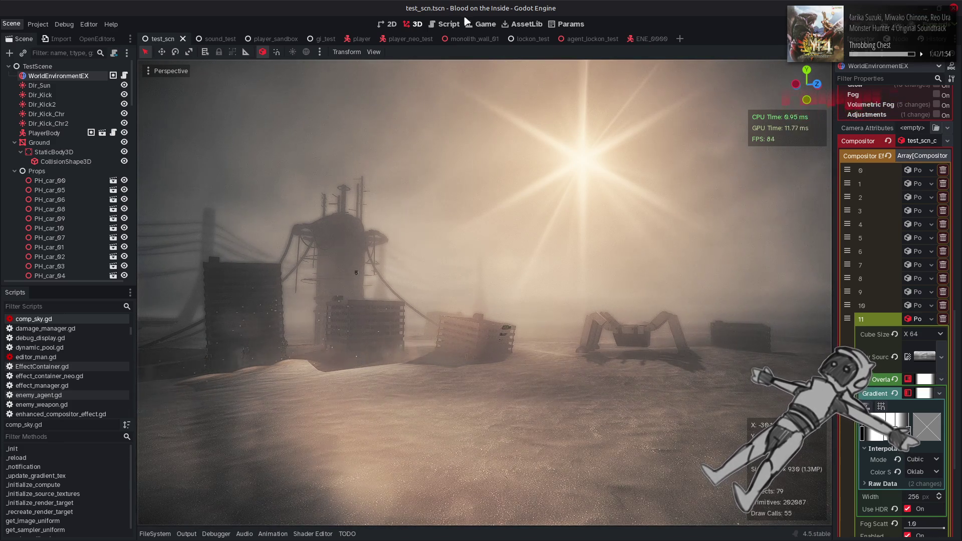
# Show the comp_sky.gd script, then search the desktop application menu for the calculator
pyautogui.click(447, 24)
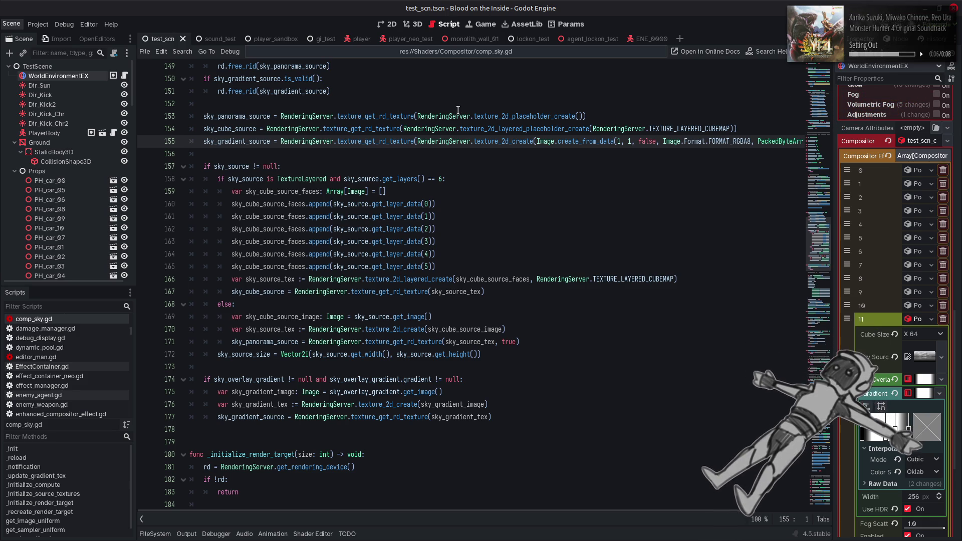
pyautogui.press('super')
pyautogui.write('cal')
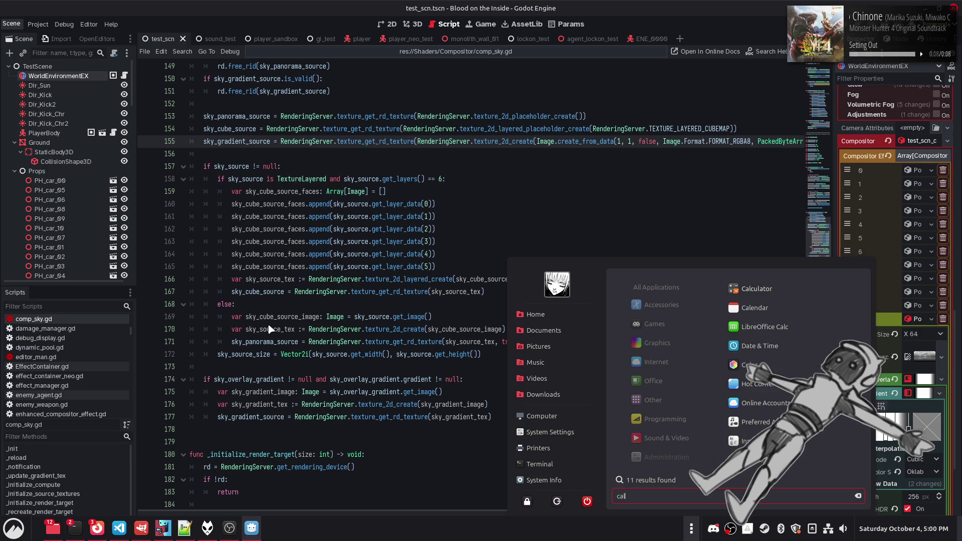
pyautogui.write('d')
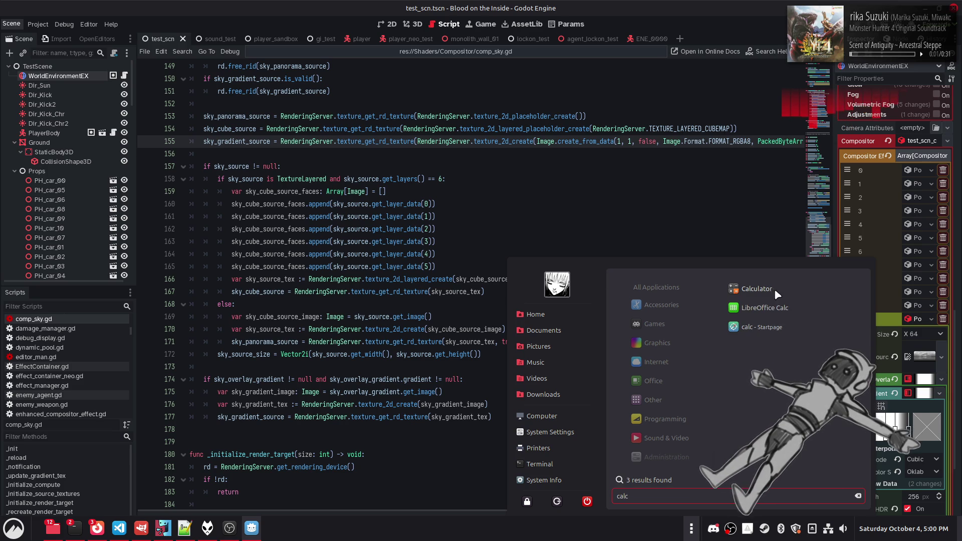
# Launch Calculator, evaluate 2^5 to get 32, and clear the entry line
pyautogui.press('Return')
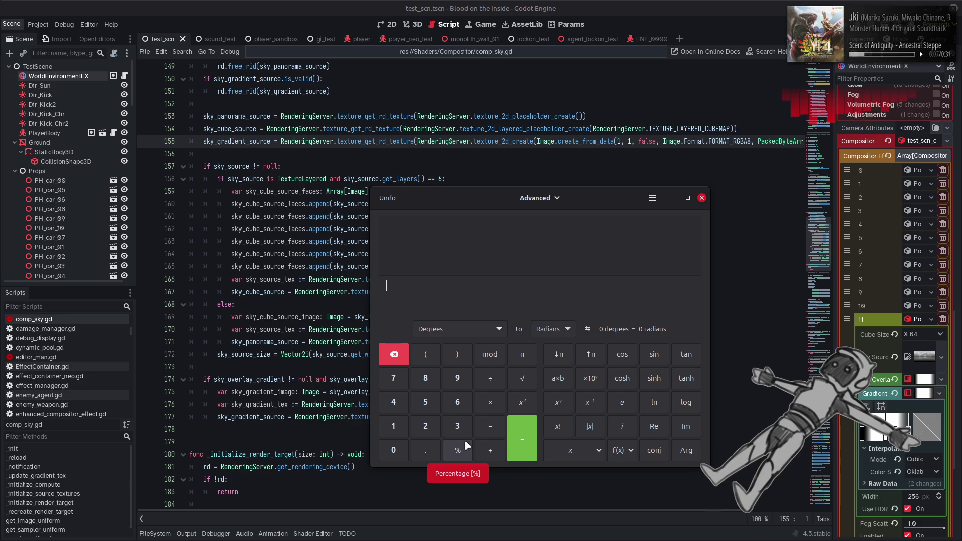
pyautogui.click(436, 430)
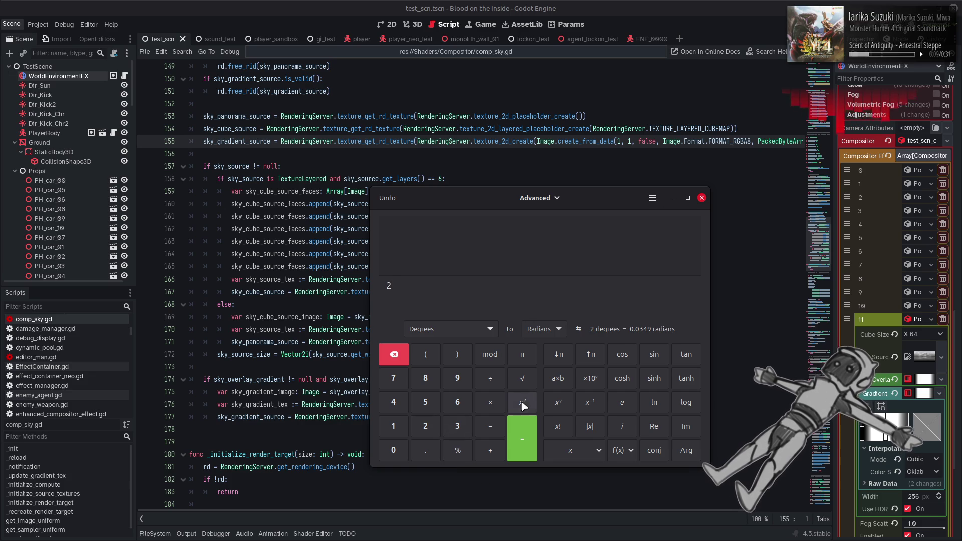
pyautogui.click(534, 435)
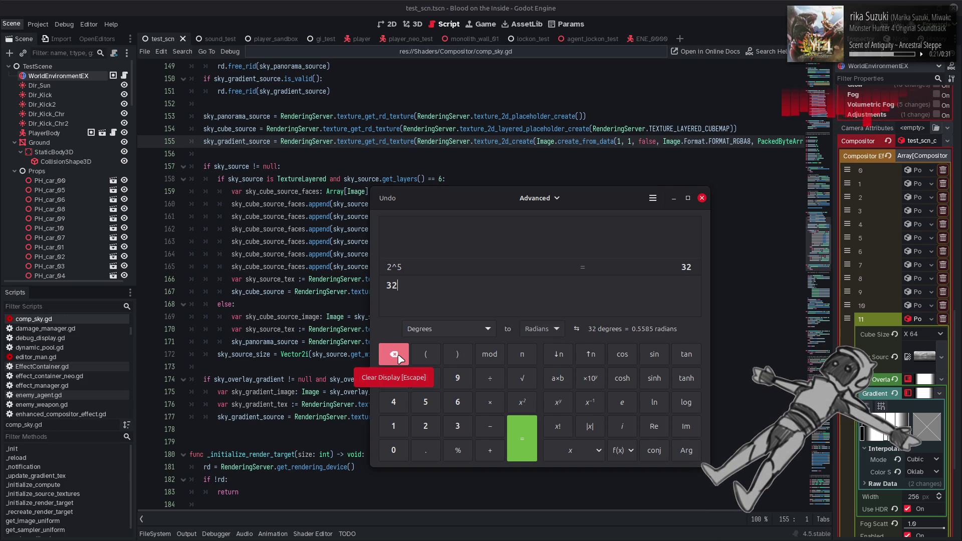
pyautogui.click(399, 359)
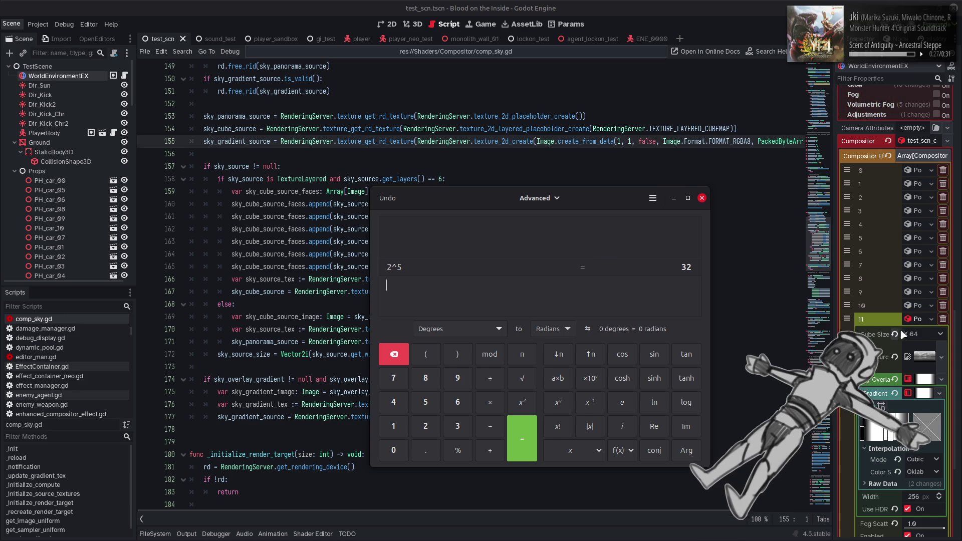
pyautogui.click(701, 198)
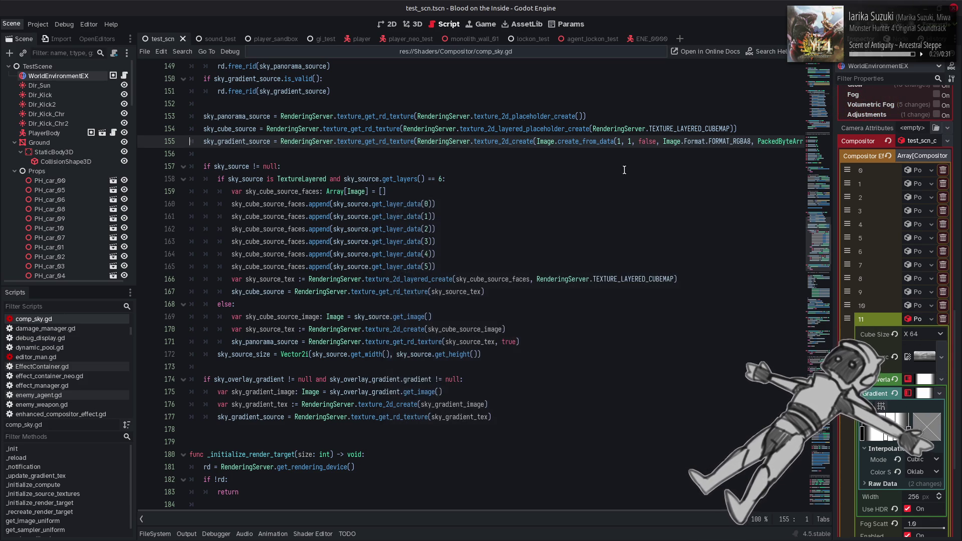
pyautogui.click(412, 25)
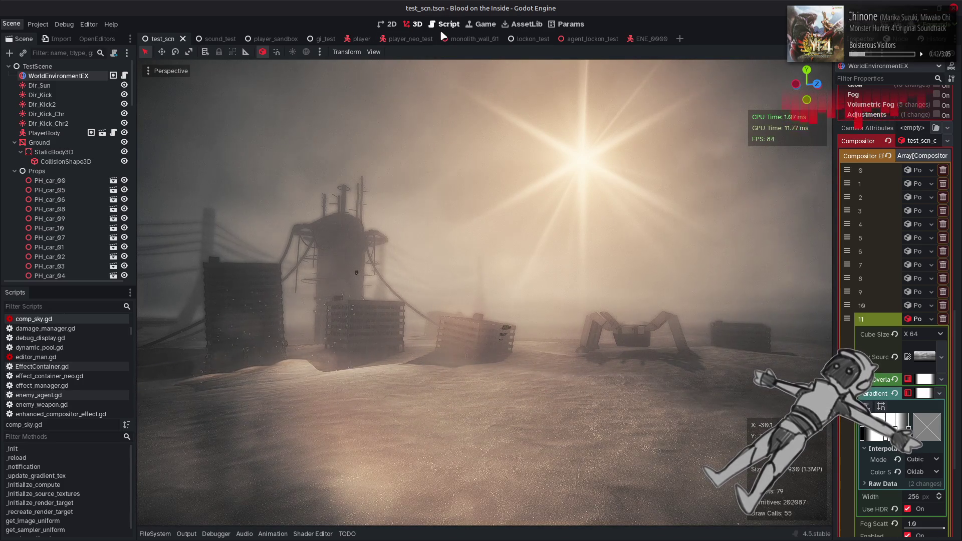
pyautogui.click(444, 26)
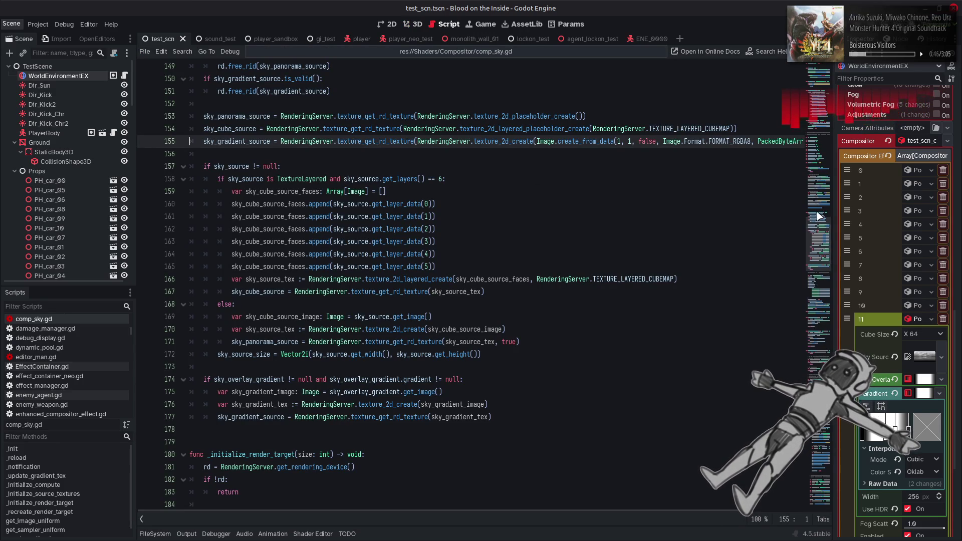
pyautogui.scroll(20, 500, 191)
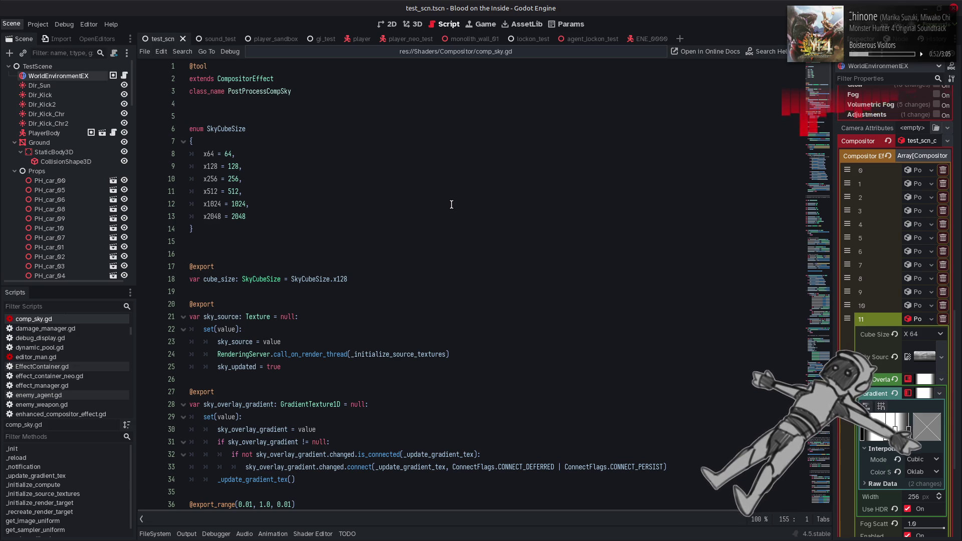
# Search comp_sky.gd for cube_size and jump to its use on line 257
pyautogui.doubleClick(218, 279)
pyautogui.hotkey('ctrl', 'f')
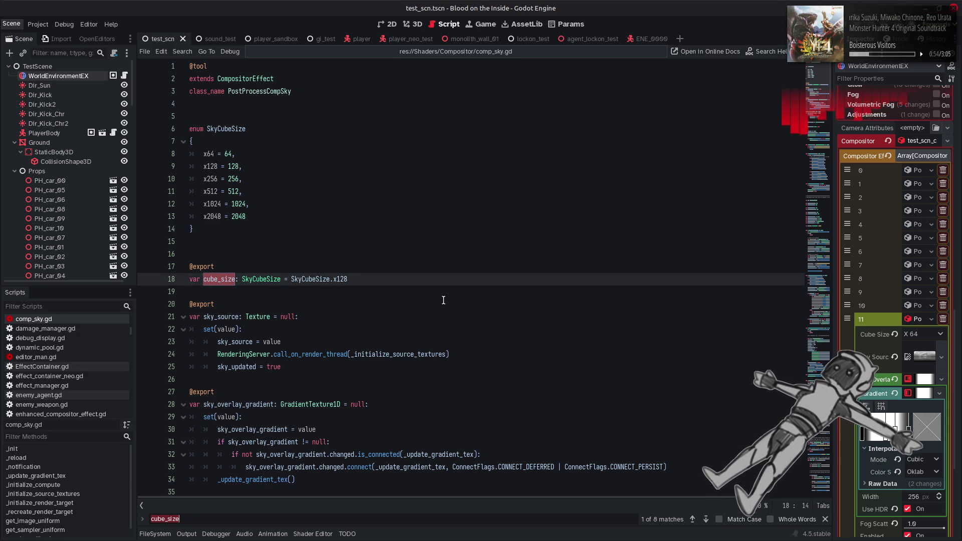
pyautogui.click(704, 521)
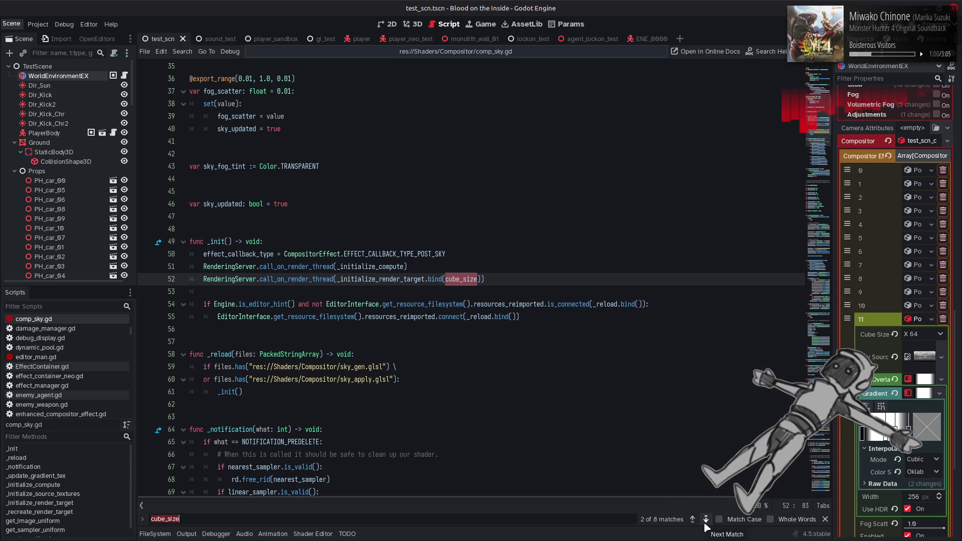
pyautogui.click(704, 522)
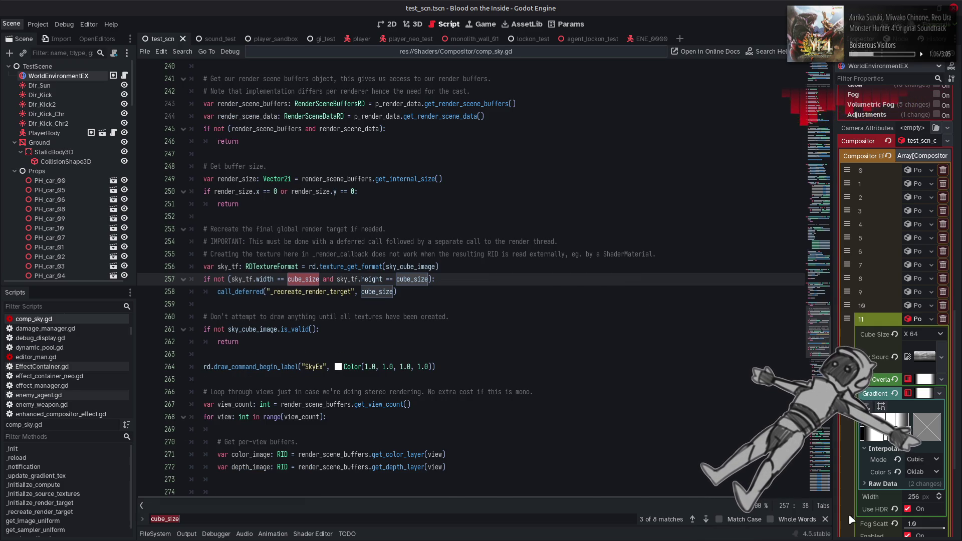
pyautogui.press('Escape')
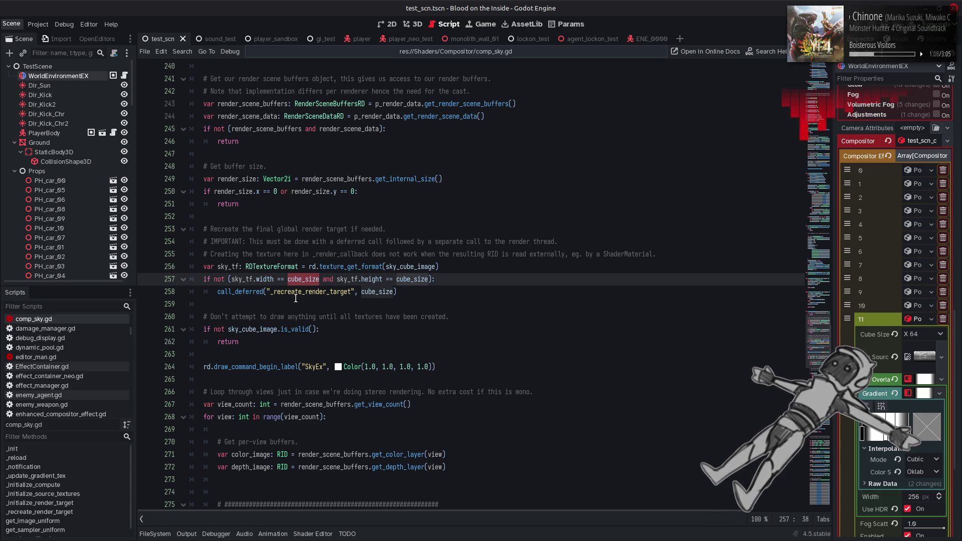
# Rewrite line 258 as _recreate_render_target.call_deferred(cube_size) and save the script
pyautogui.doubleClick(295, 298)
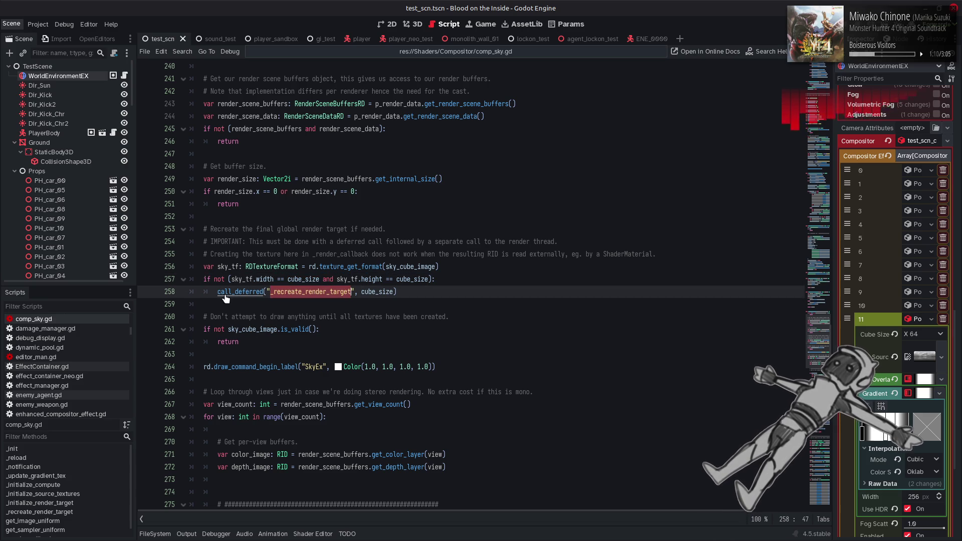
pyautogui.press('Home')
pyautogui.doubleClick(295, 292)
pyautogui.hotkey('ctrl', 'x')
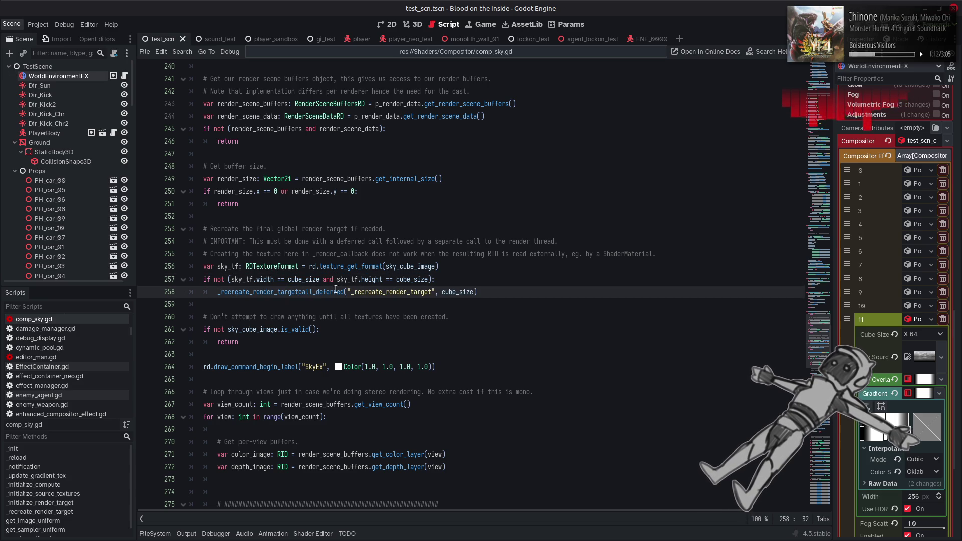
pyautogui.press('Home')
pyautogui.hotkey('ctrl', 'v')
pyautogui.write('.')
pyautogui.click(354, 292)
pyautogui.press('BackSpace')
pyautogui.press('Delete')
pyautogui.press('Delete')
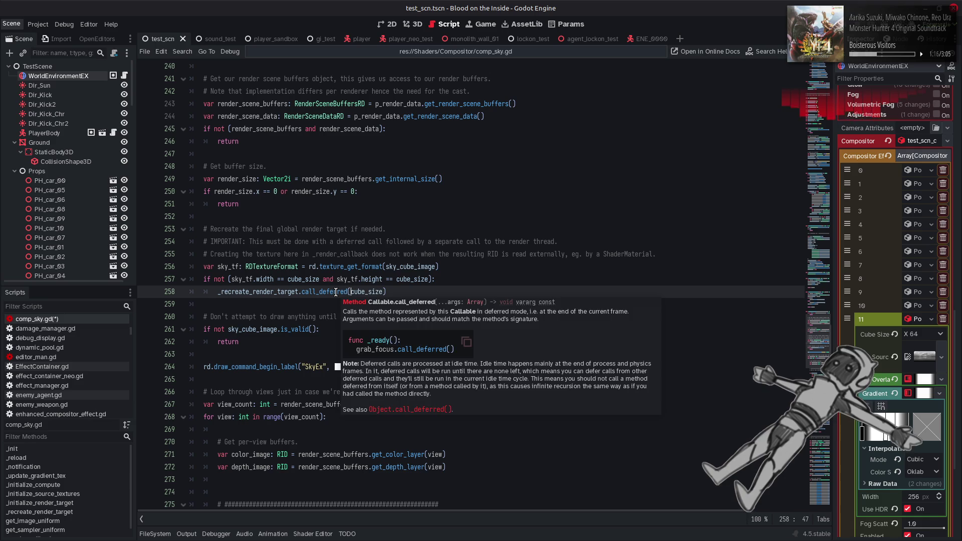
pyautogui.click(404, 286)
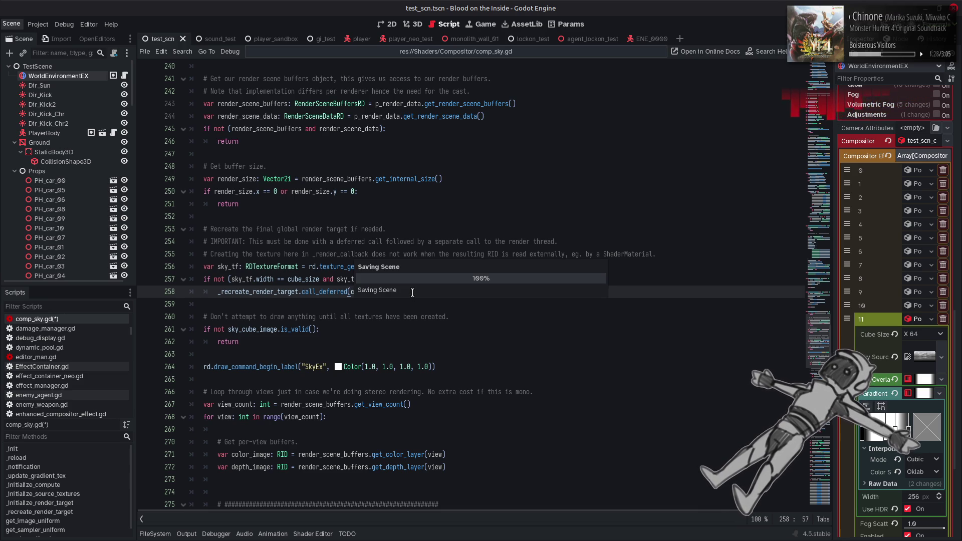
pyautogui.hotkey('ctrl', 's')
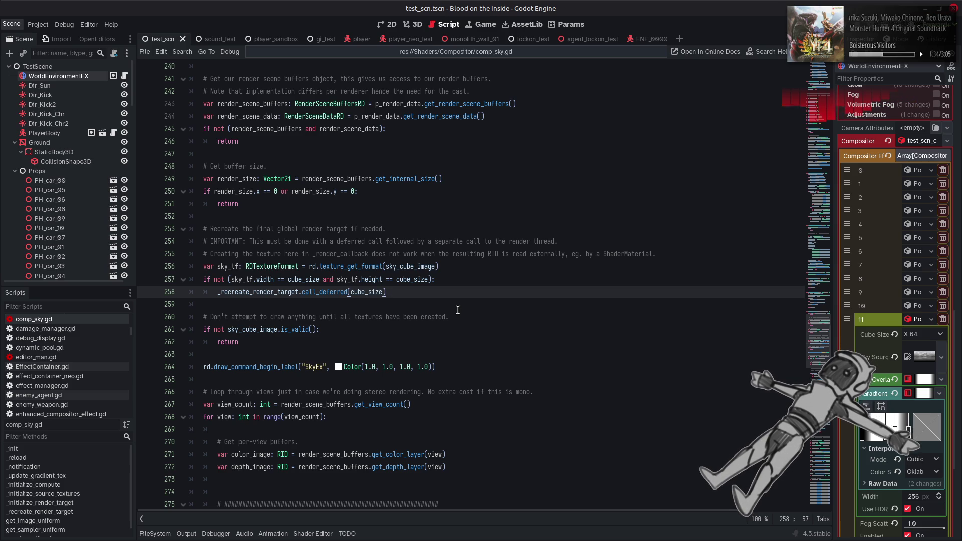
# Step through the cube_size matches back to its declaration on line 18
pyautogui.doubleClick(412, 278)
pyautogui.hotkey('ctrl', 'f')
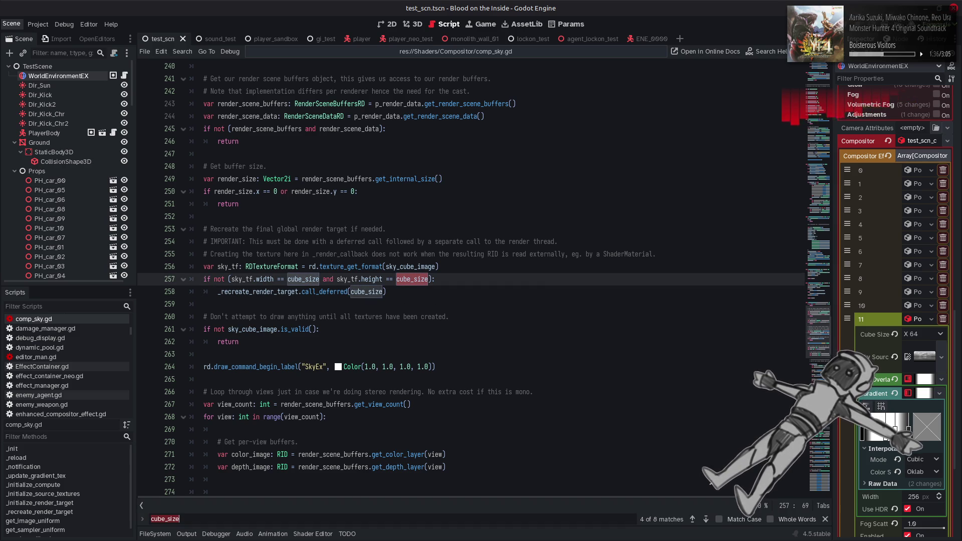
pyautogui.doubleClick(706, 519)
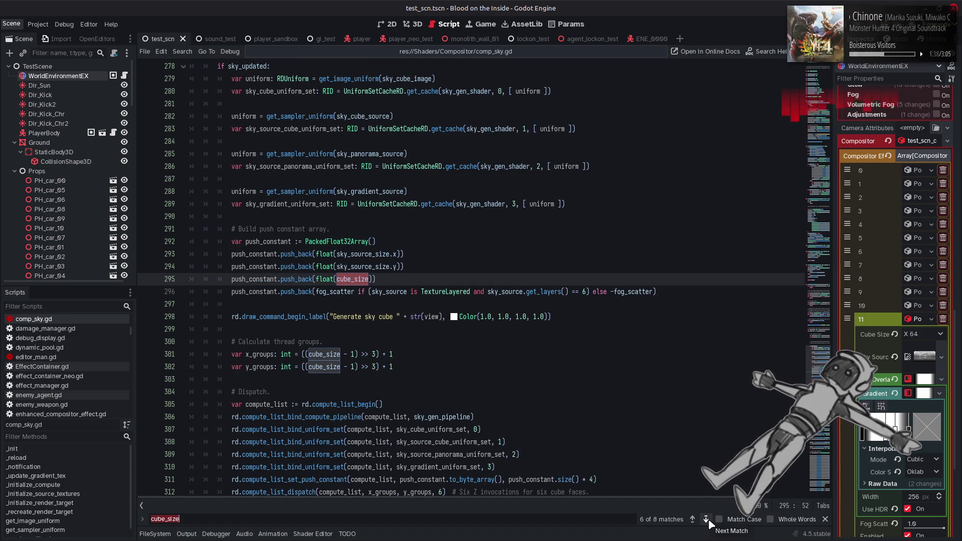
pyautogui.doubleClick(706, 518)
pyautogui.click(705, 519)
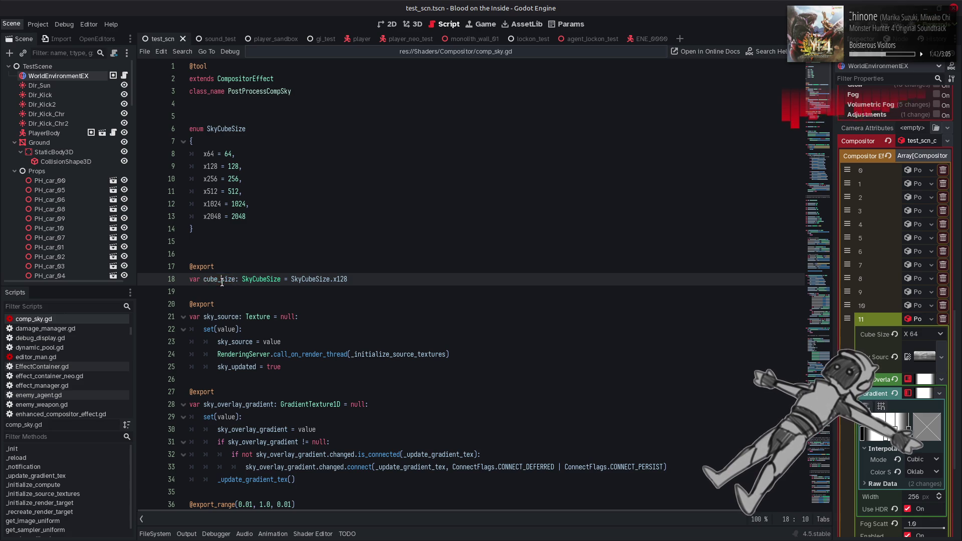
# Replace all cube_size uses with CUBE_SIZE, matching case and whole words
pyautogui.hotkey('ctrl', 'r')
pyautogui.write('CU')
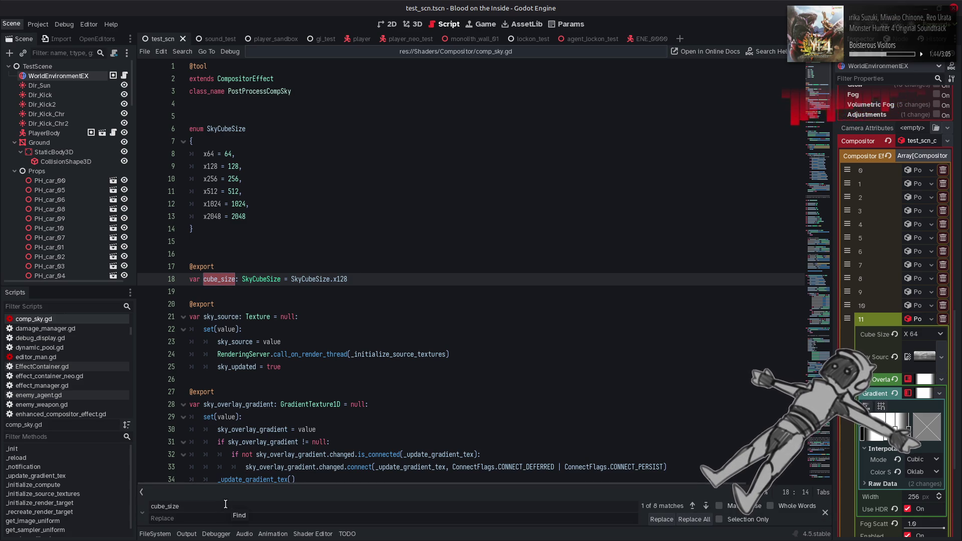
pyautogui.write('BE')
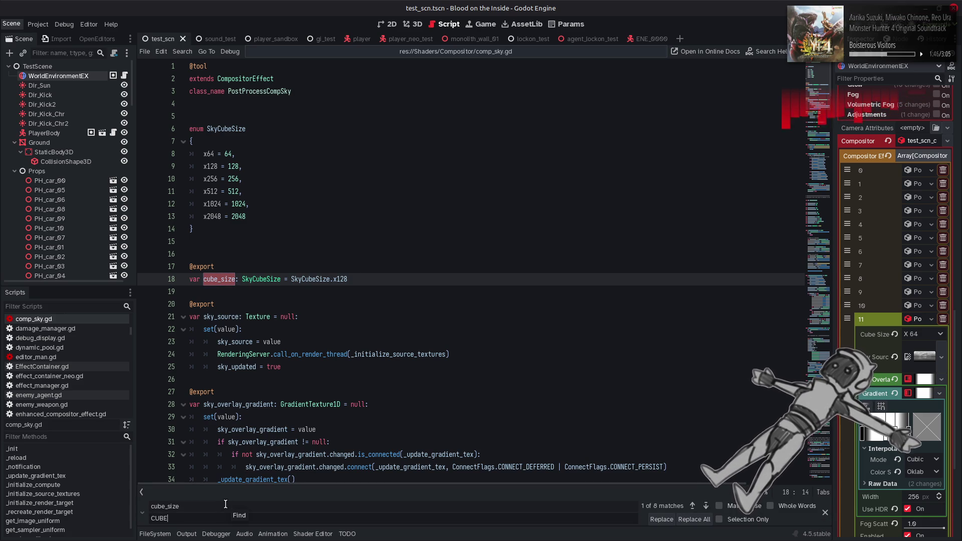
pyautogui.write('_SIZE')
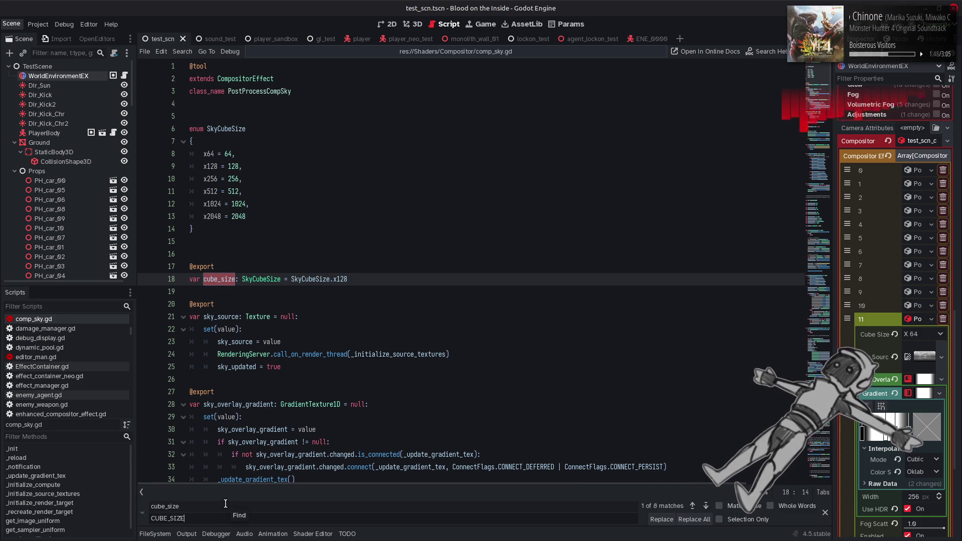
pyautogui.click(770, 505)
pyautogui.click(719, 505)
pyautogui.click(694, 519)
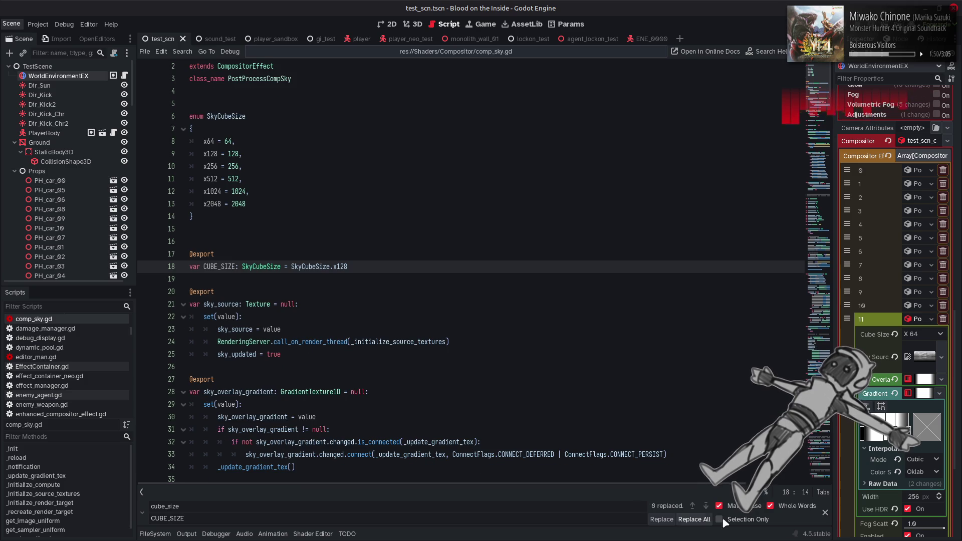
pyautogui.press('Escape')
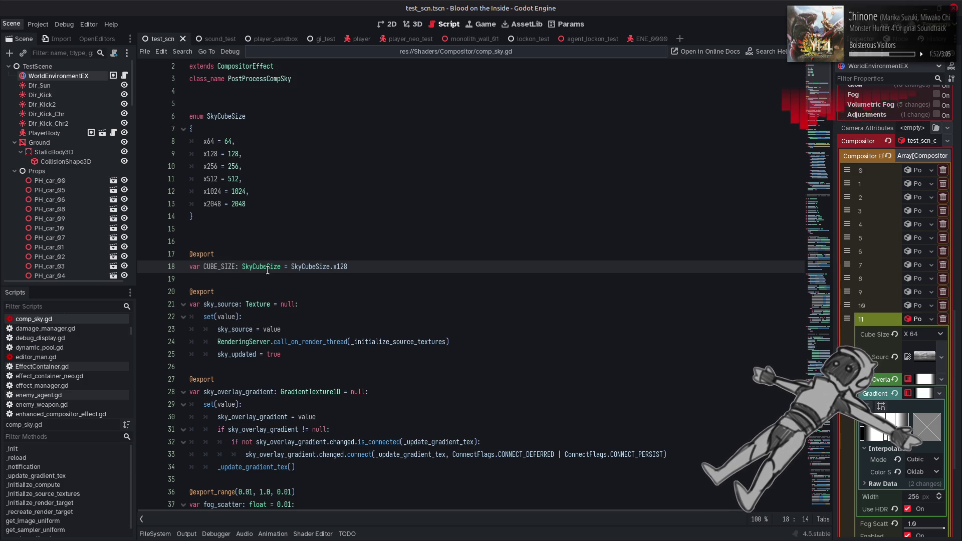
# Change line 18 to declare const CUBE_SIZE: int = 128
pyautogui.doubleClick(267, 267)
pyautogui.press('BackSpace')
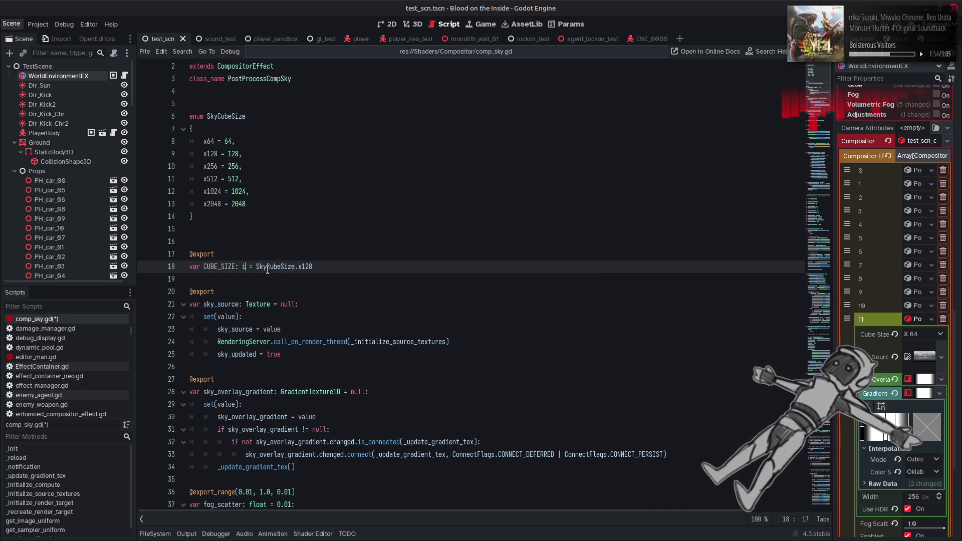
pyautogui.write('in')
pyautogui.press('Return')
pyautogui.moveTo(259, 267); pyautogui.dragTo(337, 269)
pyautogui.press('BackSpace')
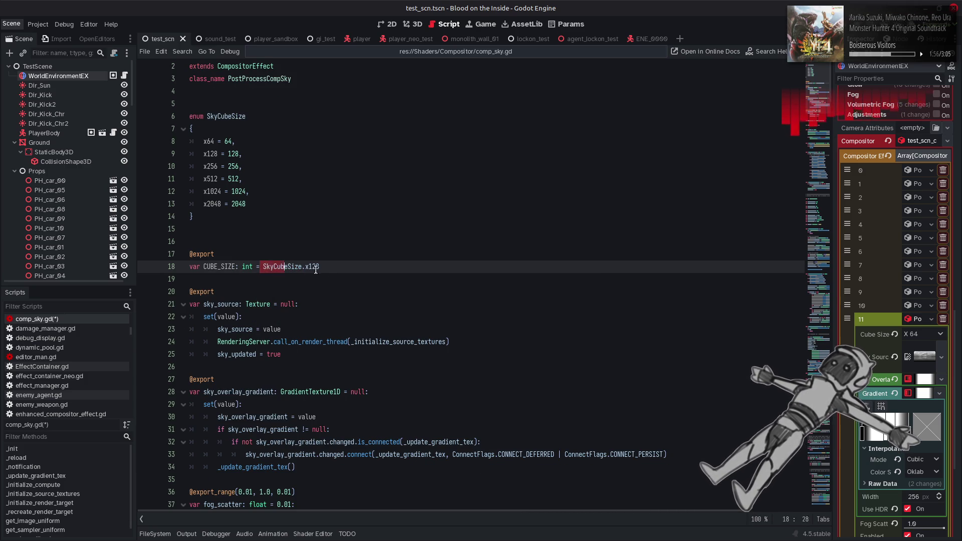
pyautogui.write('12')
pyautogui.doubleClick(200, 266)
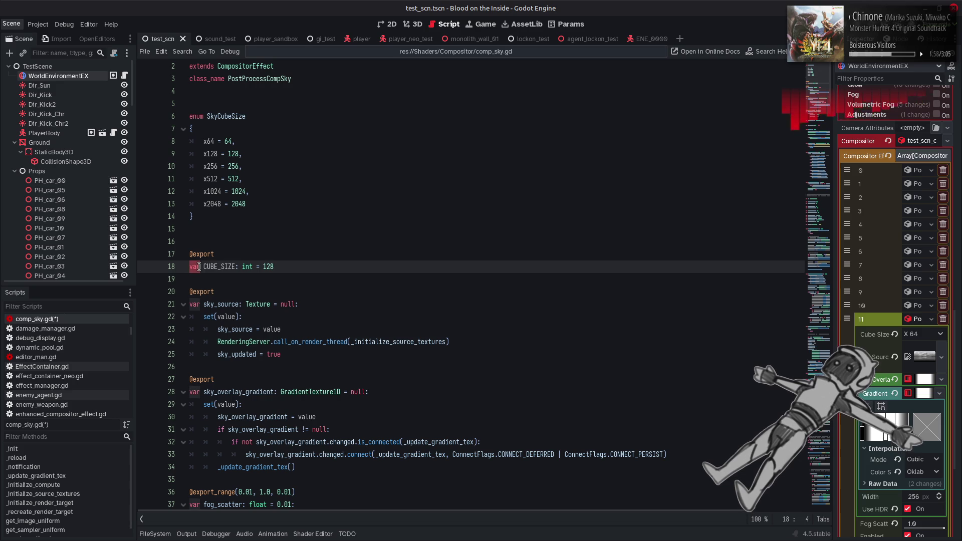
pyautogui.write('const')
pyautogui.press('Up')
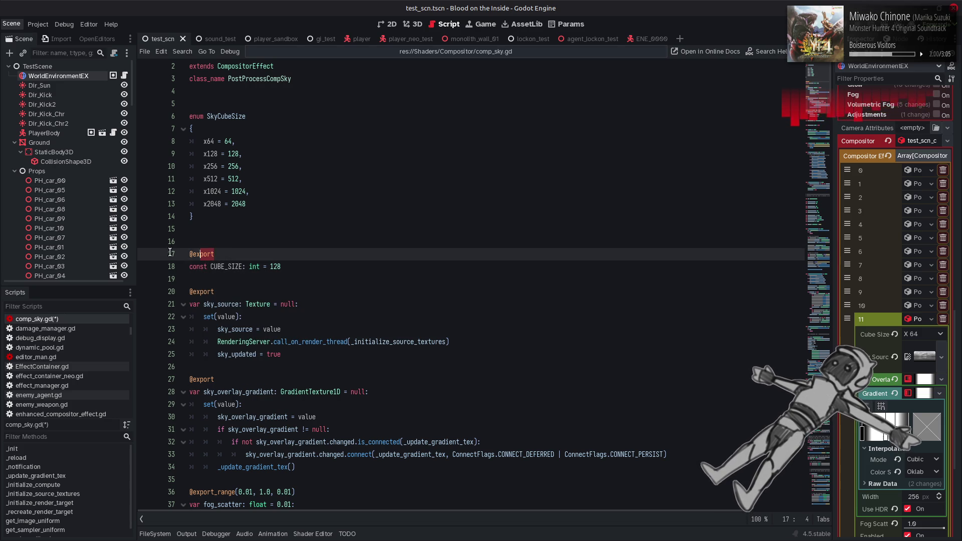
pyautogui.hotkey('ctrl', 'shift', 'k')
pyautogui.hotkey('shift', 'Up')
pyautogui.hotkey('shift', 'Up')
pyautogui.hotkey('shift', 'Up')
pyautogui.hotkey('shift', 'Up')
pyautogui.hotkey('shift', 'Up')
pyautogui.hotkey('shift', 'Up')
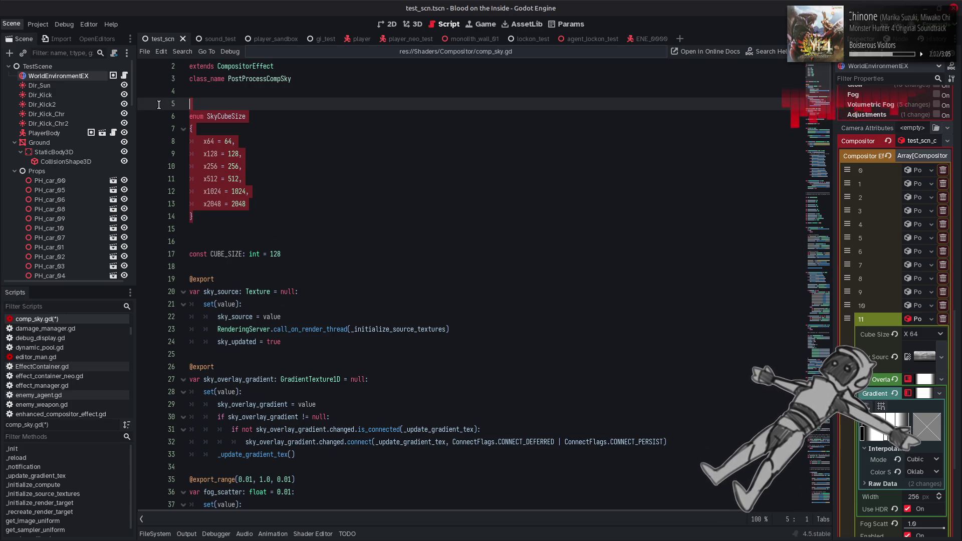
pyautogui.press('BackSpace')
pyautogui.press('Up')
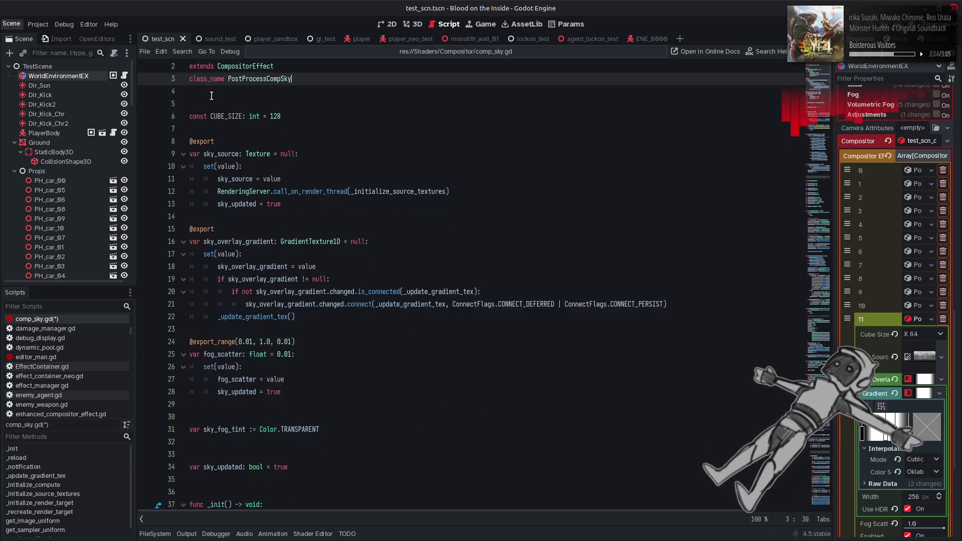
pyautogui.press('Down')
pyautogui.press('Down')
pyautogui.press('Down')
pyautogui.press('Down')
pyautogui.hotkey('alt', 'Up')
pyautogui.press('Down')
pyautogui.press('Down')
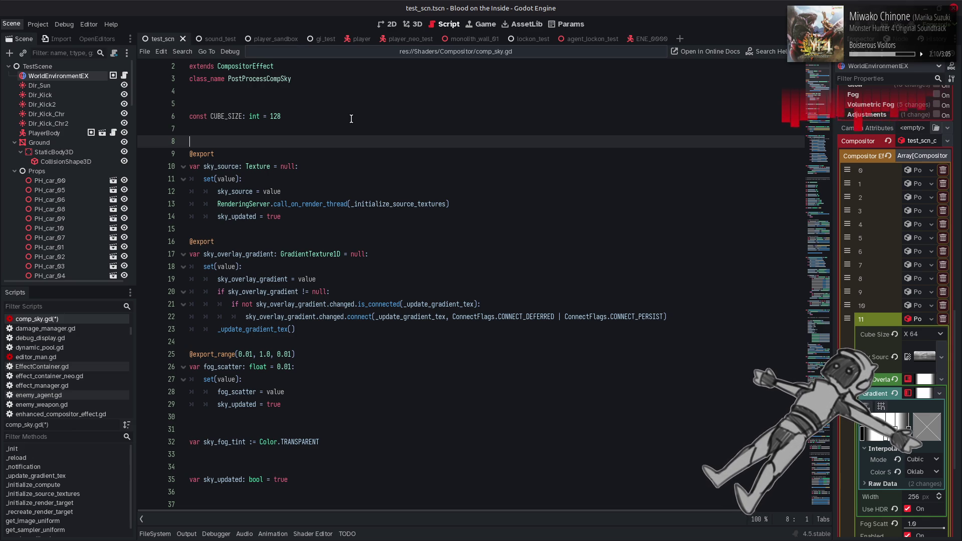
pyautogui.click(367, 129)
pyautogui.hotkey('ctrl', 's')
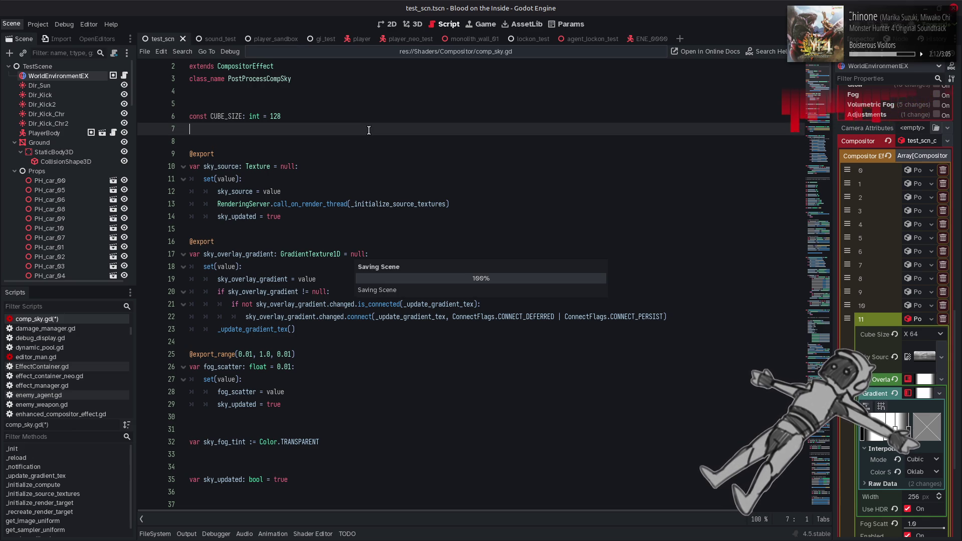
# In the 3D scene, expand compositor effect 11 and move Fog Scatter to about 0.73, then back to 1.0
pyautogui.click(418, 25)
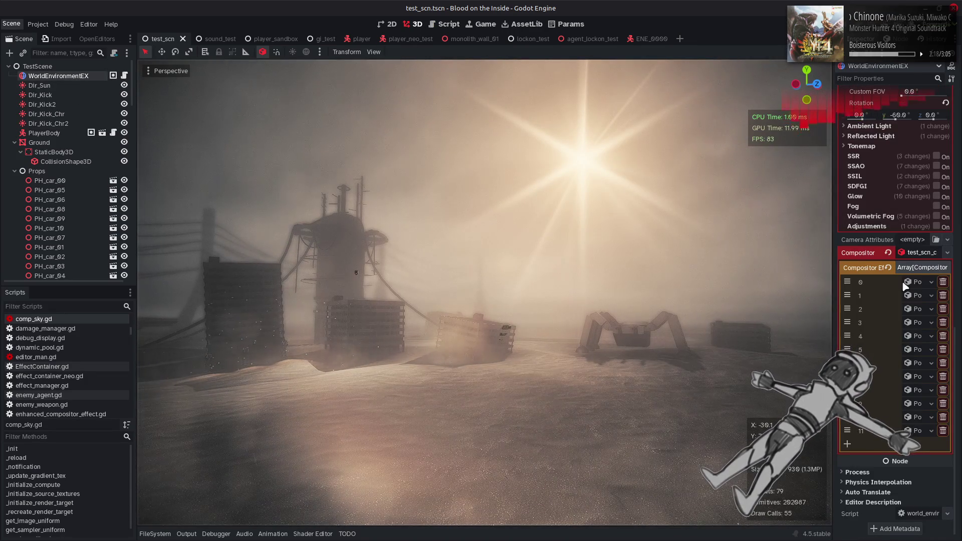
pyautogui.click(922, 282)
pyautogui.click(923, 283)
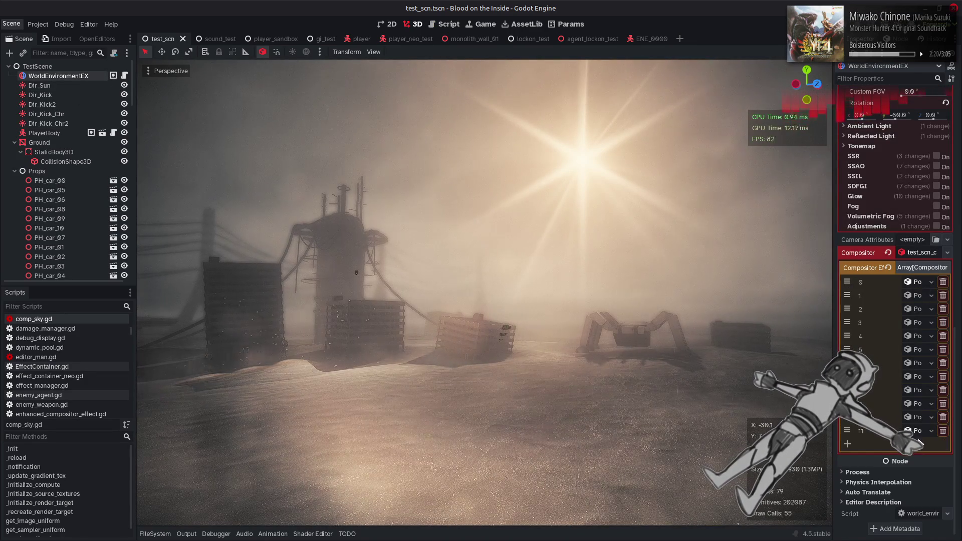
pyautogui.click(885, 393)
pyautogui.scroll(-5, 872, 390)
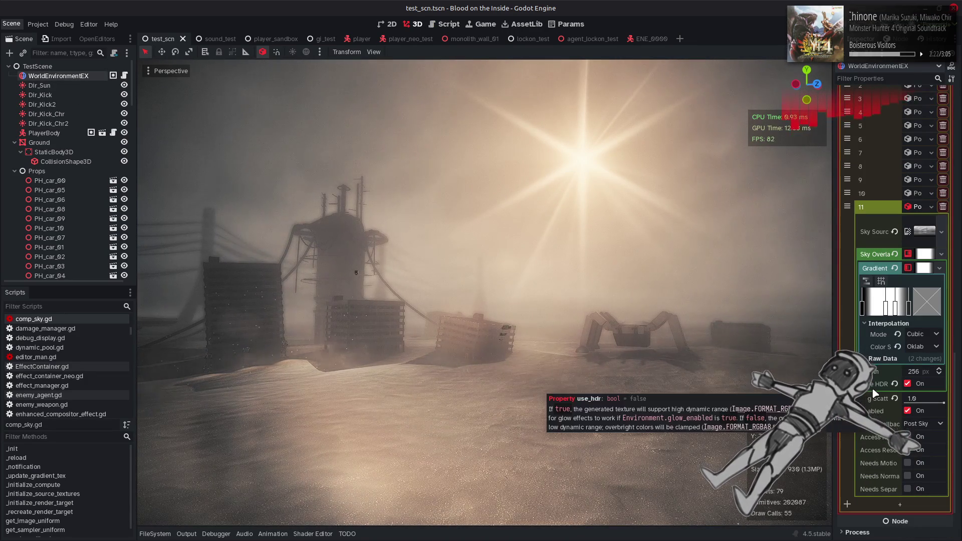
pyautogui.moveTo(923, 406); pyautogui.dragTo(904, 407)
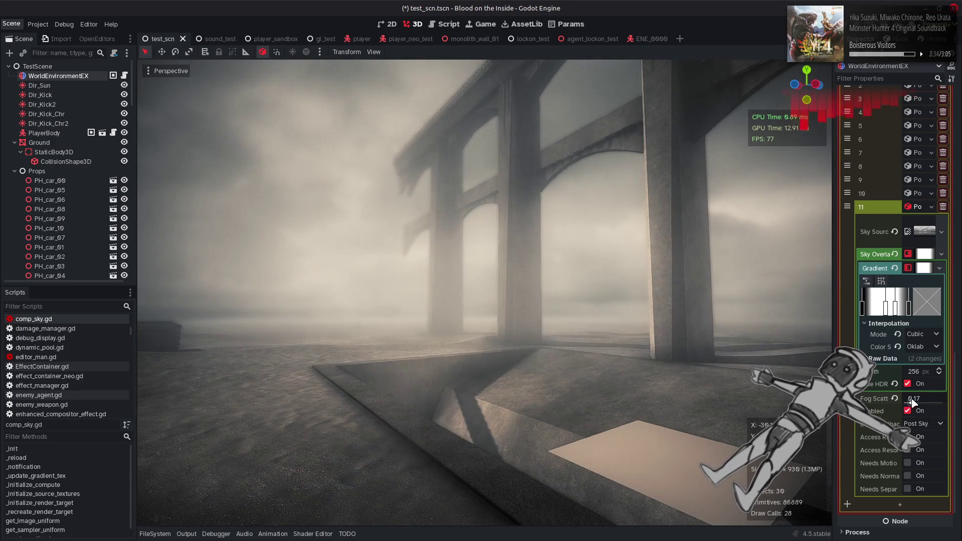
pyautogui.moveTo(904, 402); pyautogui.dragTo(944, 401)
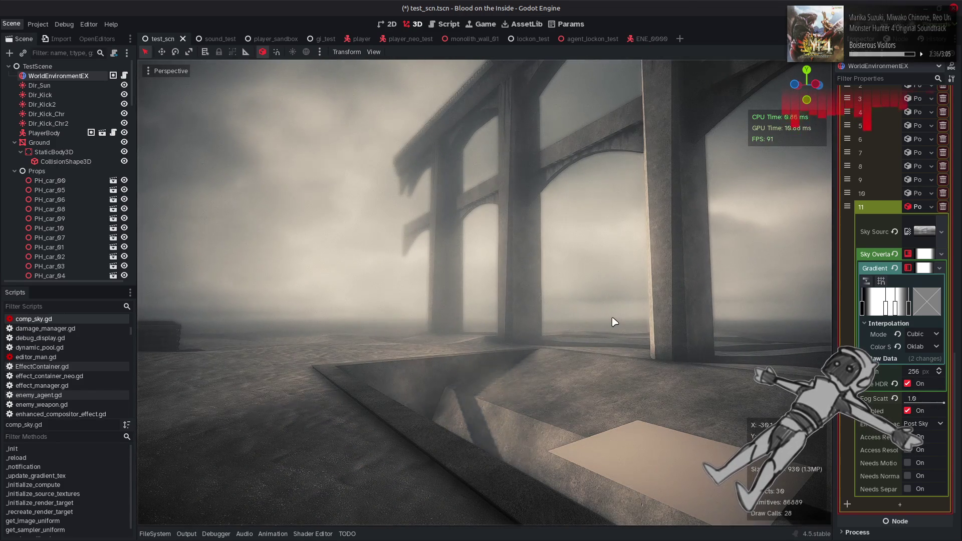
# Return to comp_sky.gd and step through the CUBE_SIZE occurrences
pyautogui.hotkey('ctrl', 'F3')
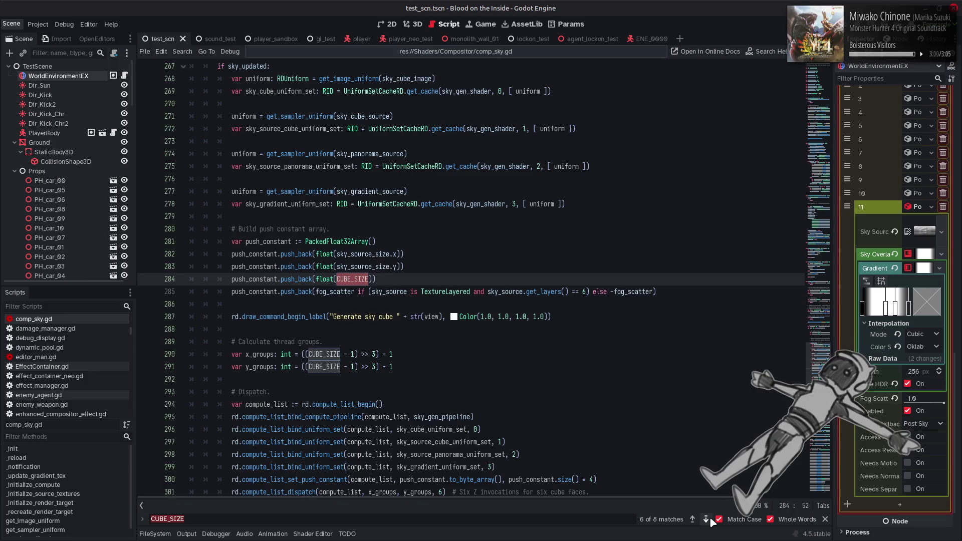
pyautogui.click(706, 519)
pyautogui.click(706, 519)
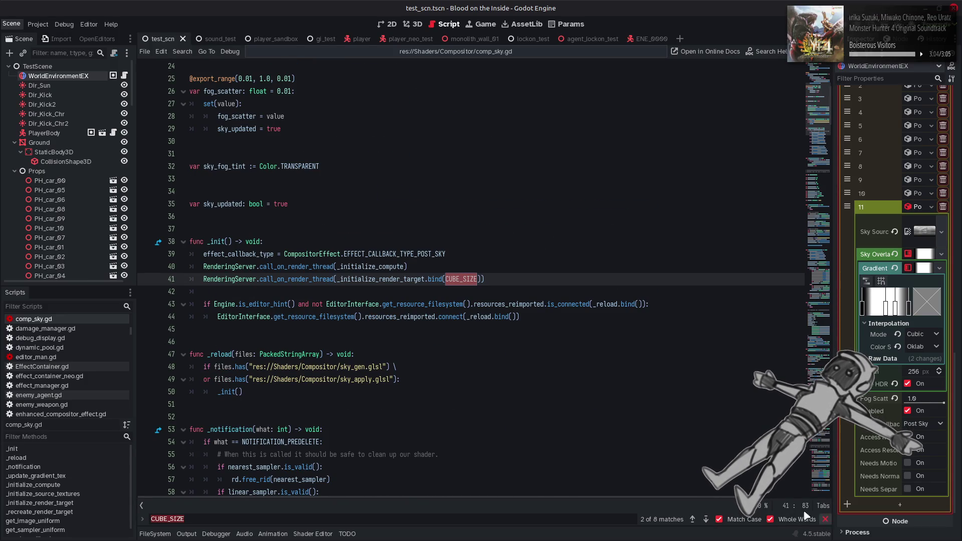
pyautogui.click(825, 519)
# Jump to the _initialize_render_target function definition at line 169
pyautogui.doubleClick(394, 275)
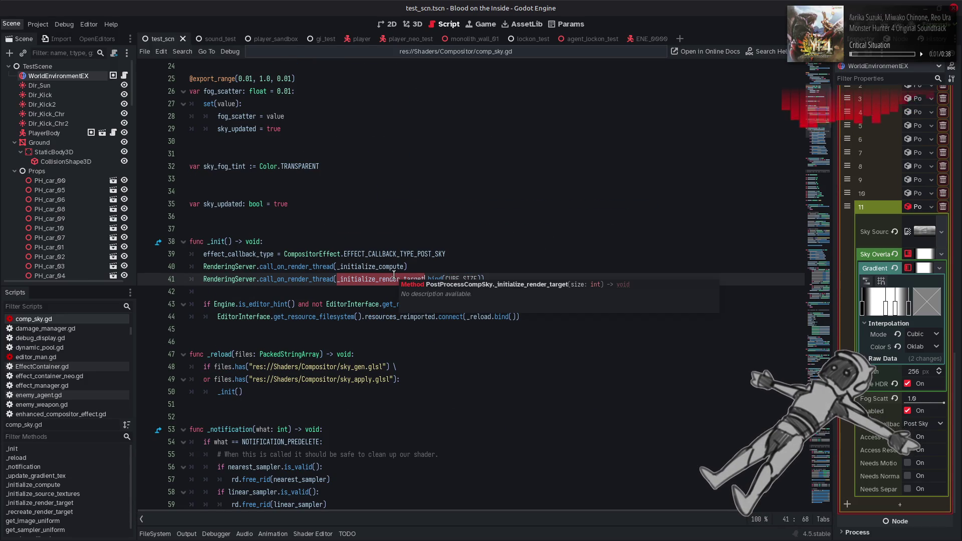
pyautogui.hotkey('ctrl', 'f')
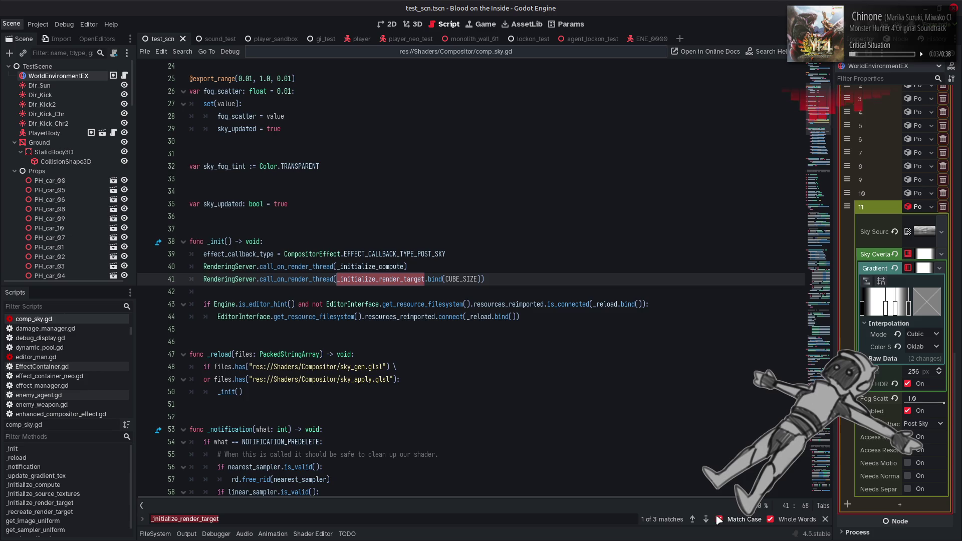
pyautogui.press('Return')
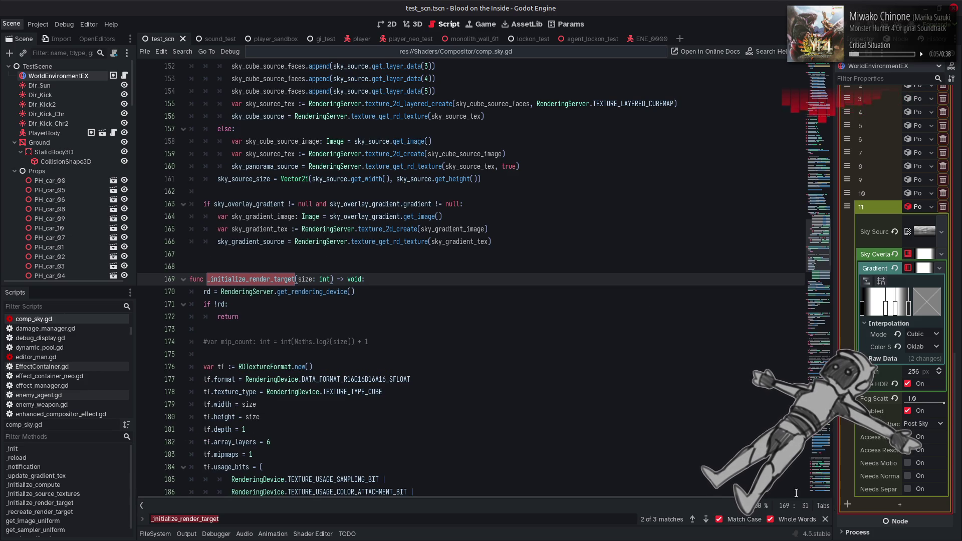
pyautogui.press('Escape')
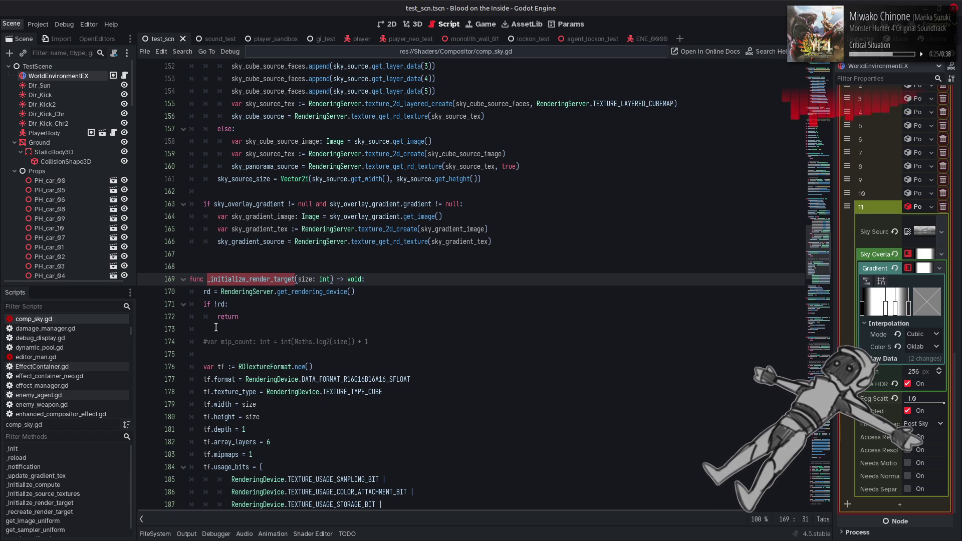
# Uncomment the mip_count line, use mip_count for tf.mipmaps and texture_clear, and save
pyautogui.click(207, 341)
pyautogui.hotkey('ctrl', 'k')
pyautogui.doubleClick(244, 341)
pyautogui.hotkey('ctrl', 'c')
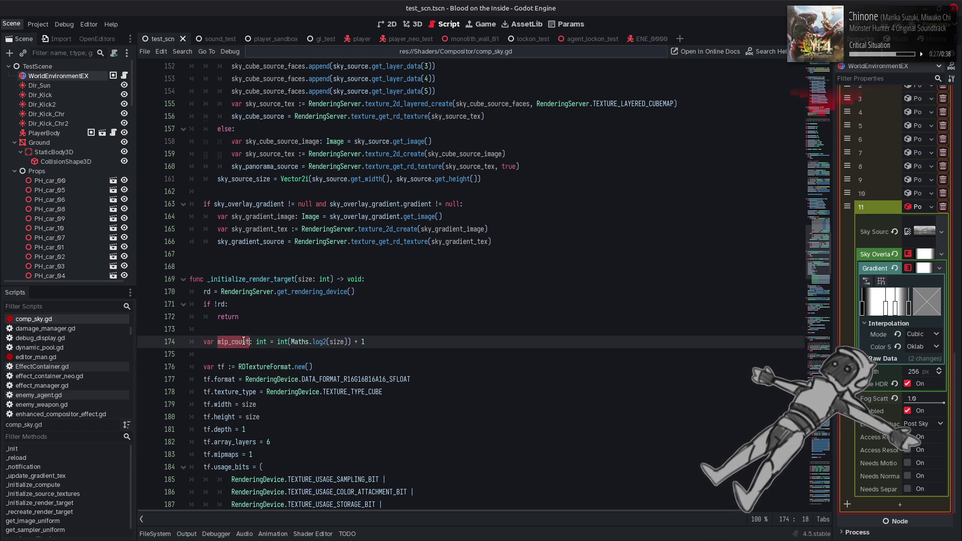
pyautogui.scroll(-5, 243, 341)
pyautogui.doubleClick(251, 267)
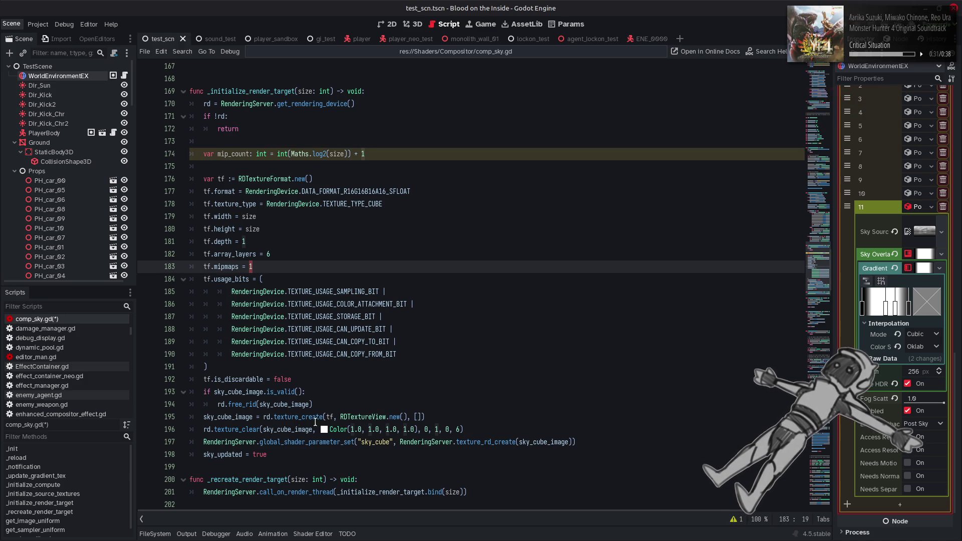
pyautogui.moveTo(253, 431)
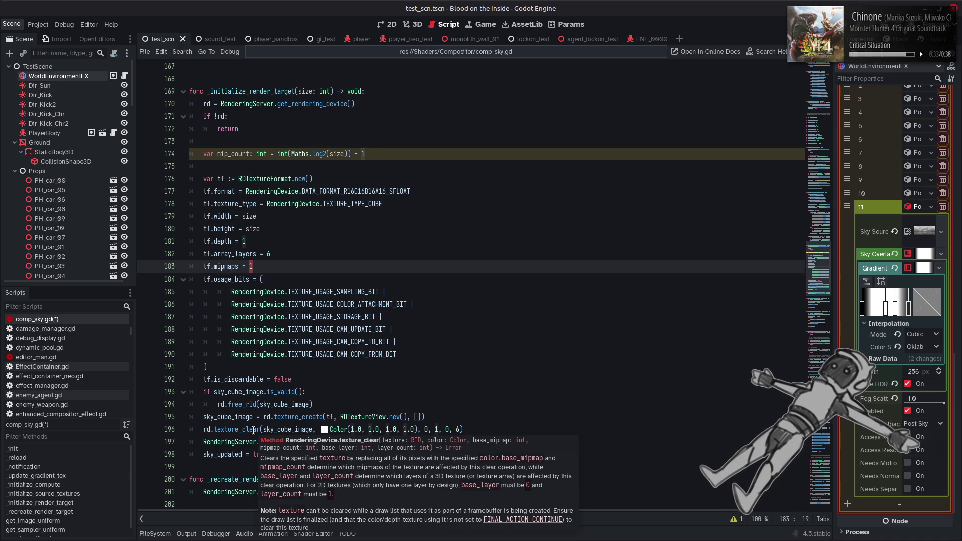
pyautogui.hotkey('ctrl', 'v')
pyautogui.doubleClick(437, 430)
pyautogui.hotkey('ctrl', 'v')
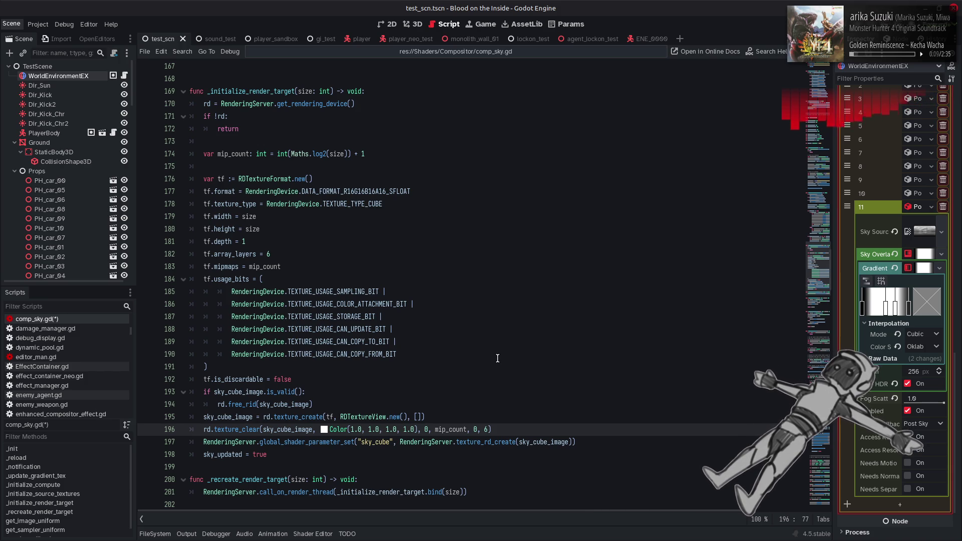
pyautogui.hotkey('ctrl', 's')
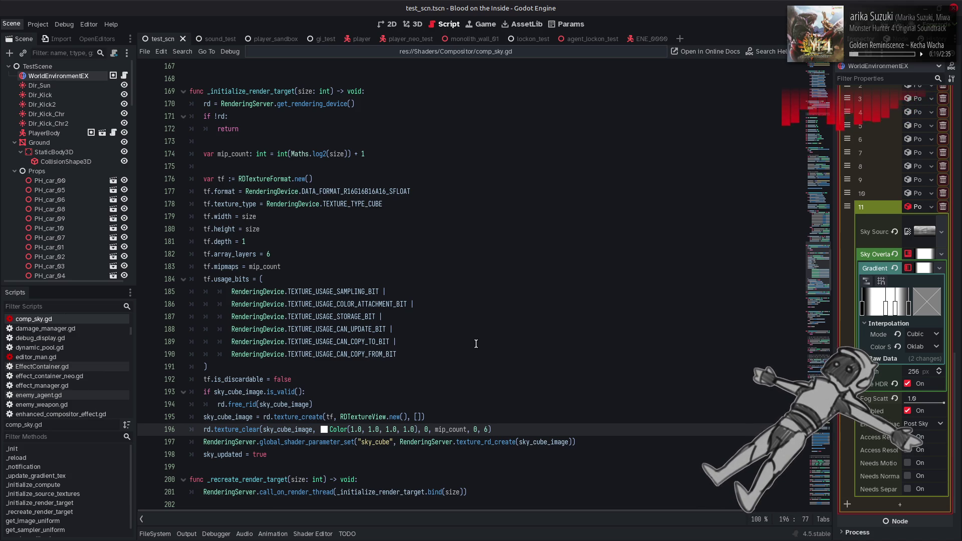
# Search comp_sky.gd for sky_cube_image, step through its uses, and close the find bar
pyautogui.doubleClick(260, 95)
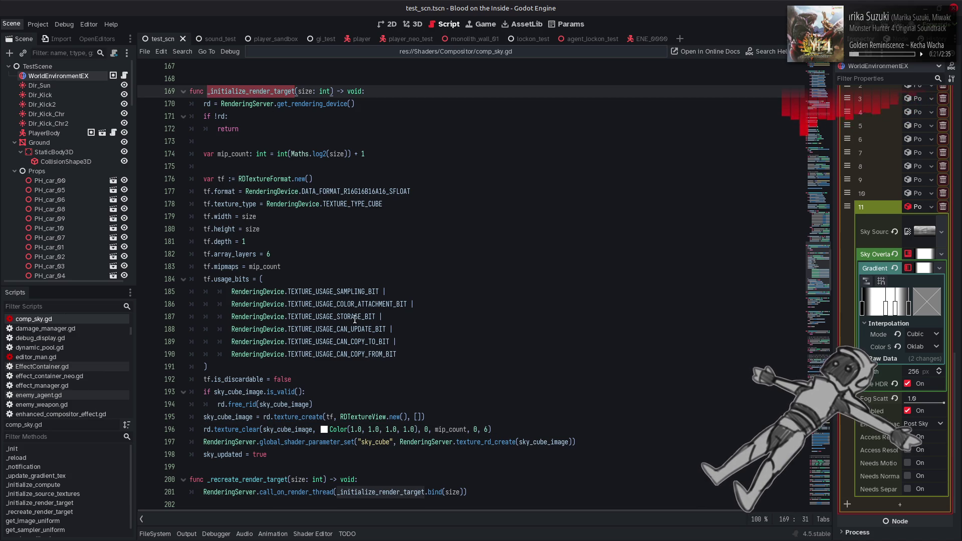
pyautogui.doubleClick(228, 417)
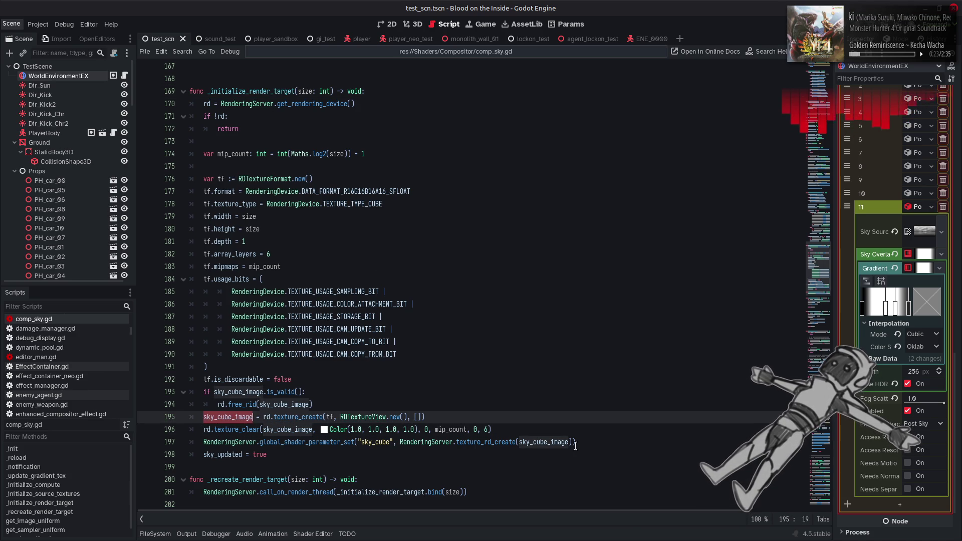
pyautogui.hotkey('ctrl', 'f')
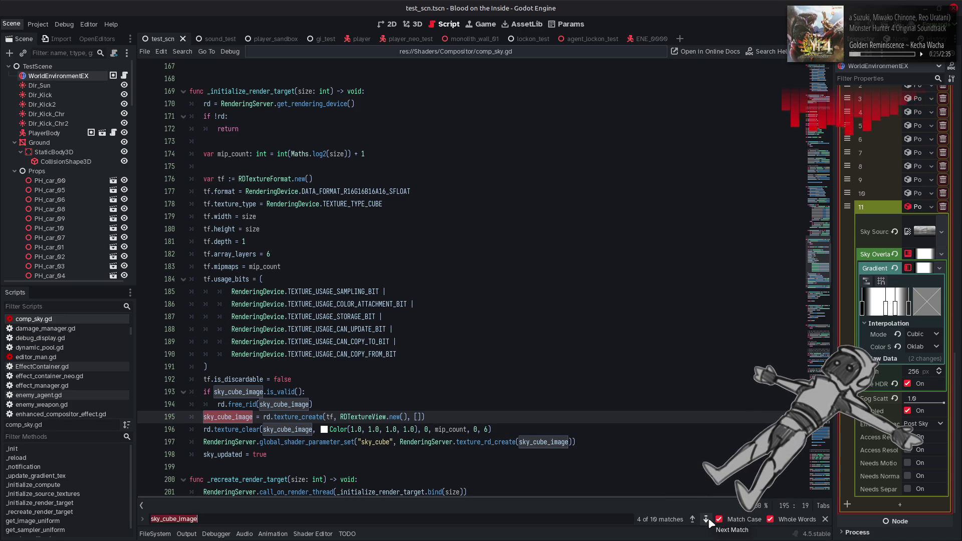
pyautogui.click(706, 520)
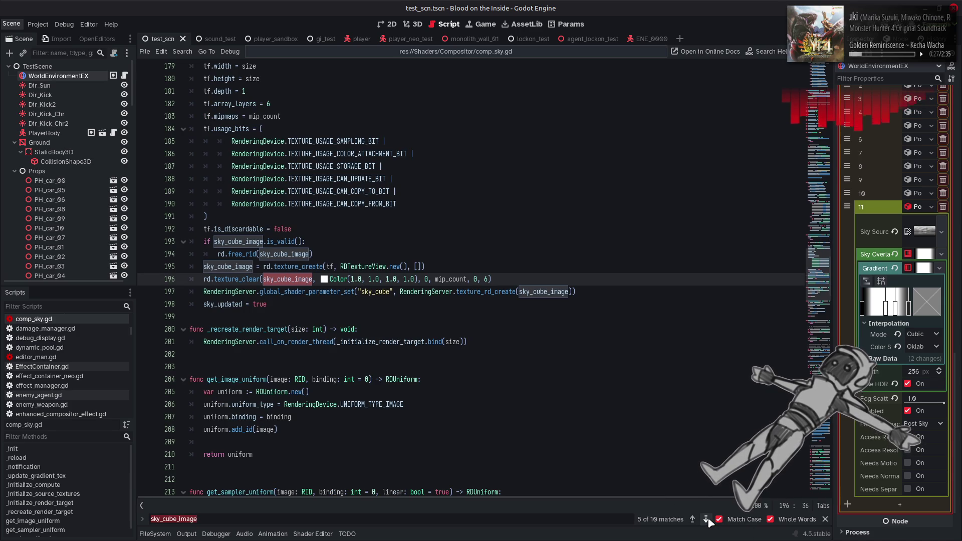
pyautogui.click(706, 519)
pyautogui.click(706, 520)
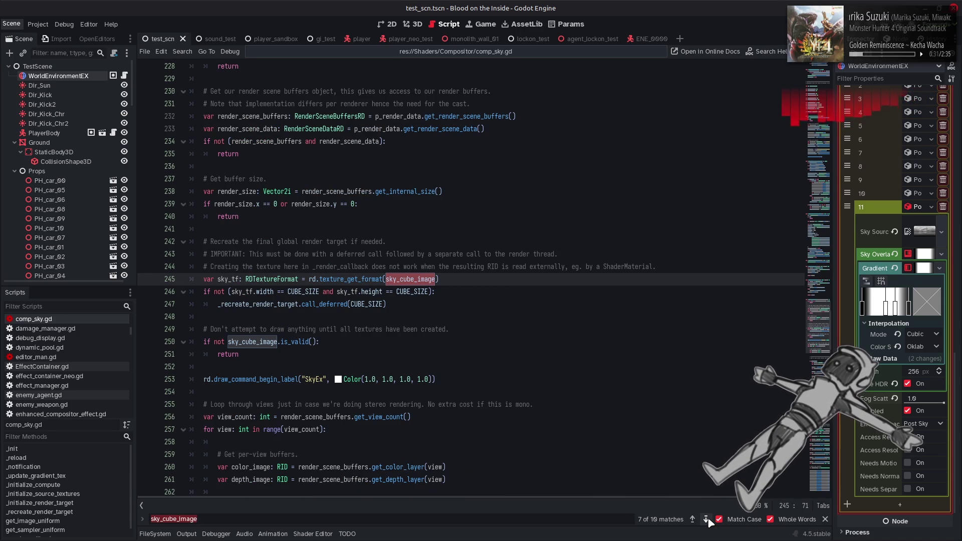
pyautogui.click(707, 519)
pyautogui.click(706, 519)
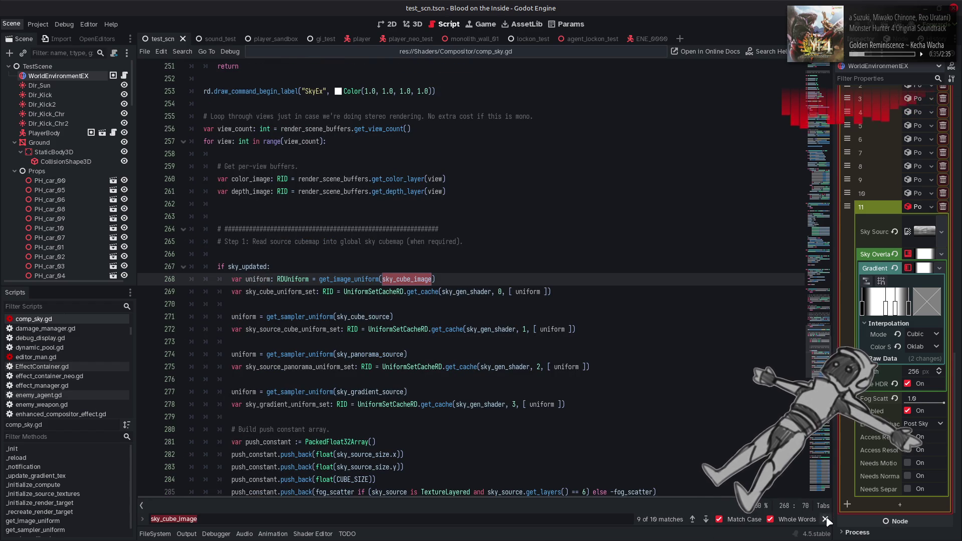
pyautogui.press('Escape')
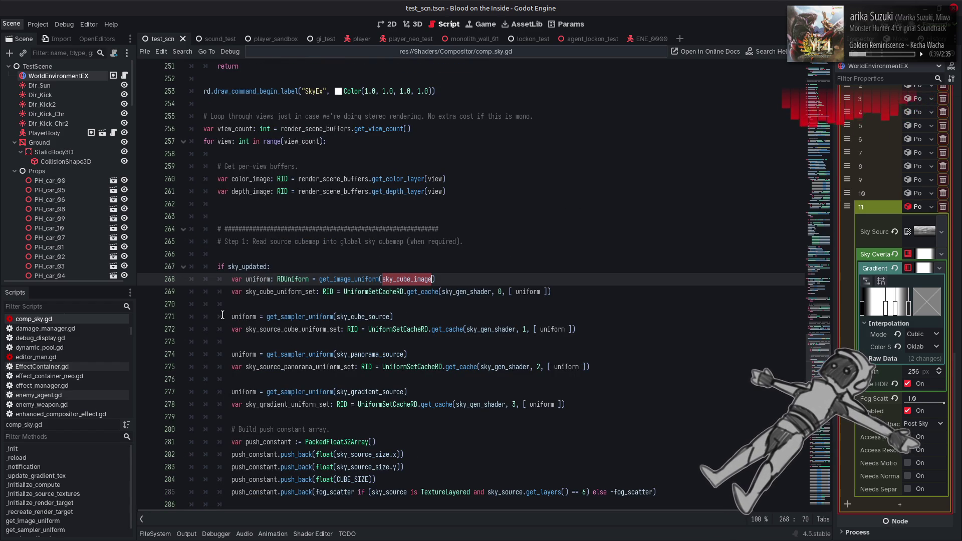
pyautogui.scroll(4, 70, 356)
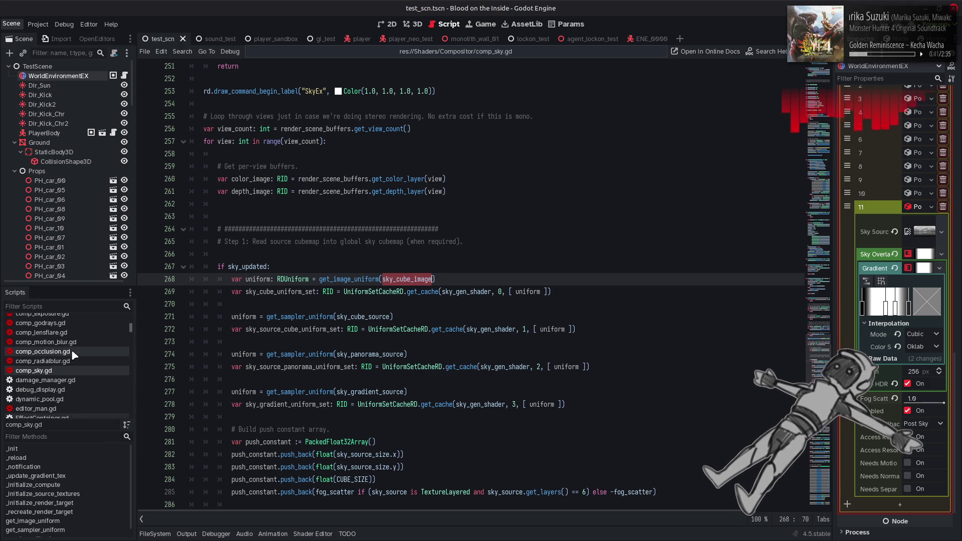
pyautogui.scroll(-2, 75, 363)
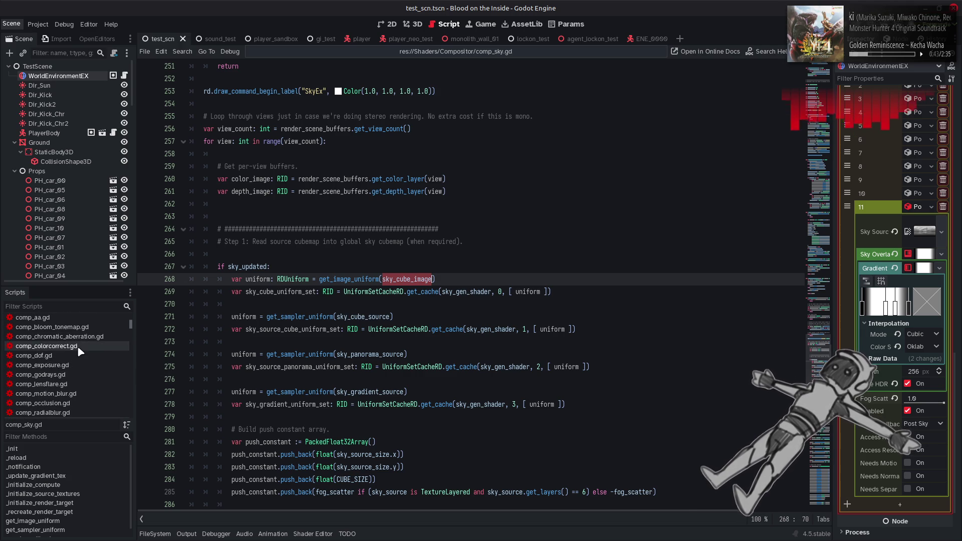
pyautogui.click(78, 377)
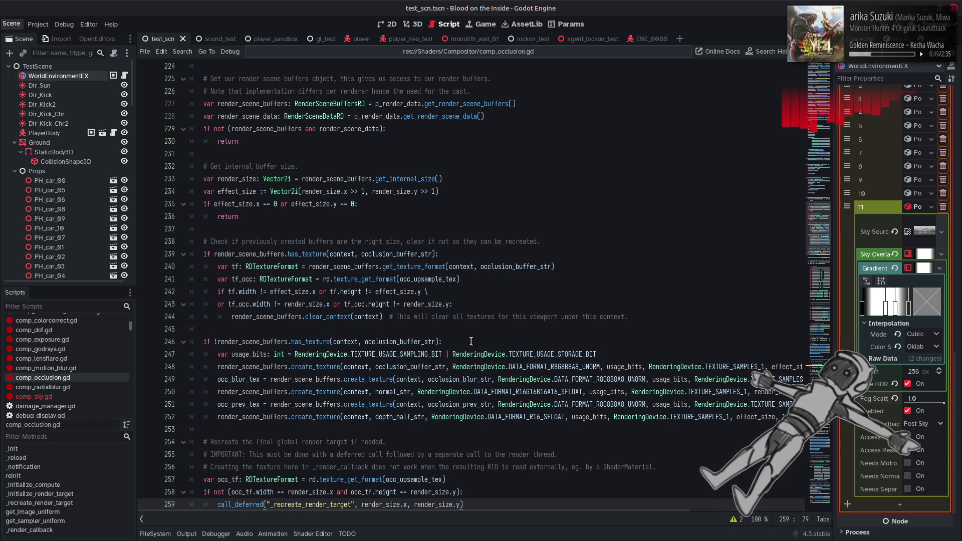
pyautogui.scroll(-10, 470, 341)
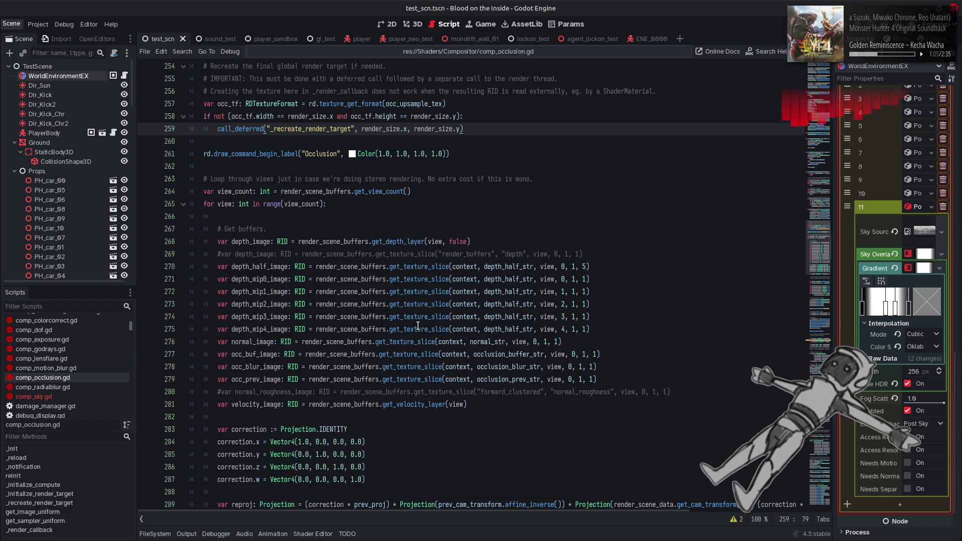
pyautogui.moveTo(418, 325)
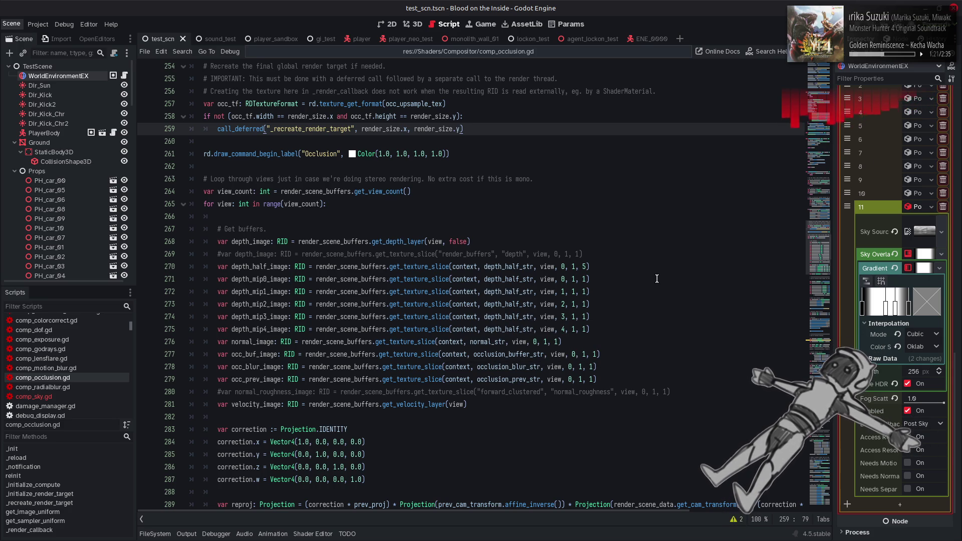
pyautogui.click(60, 396)
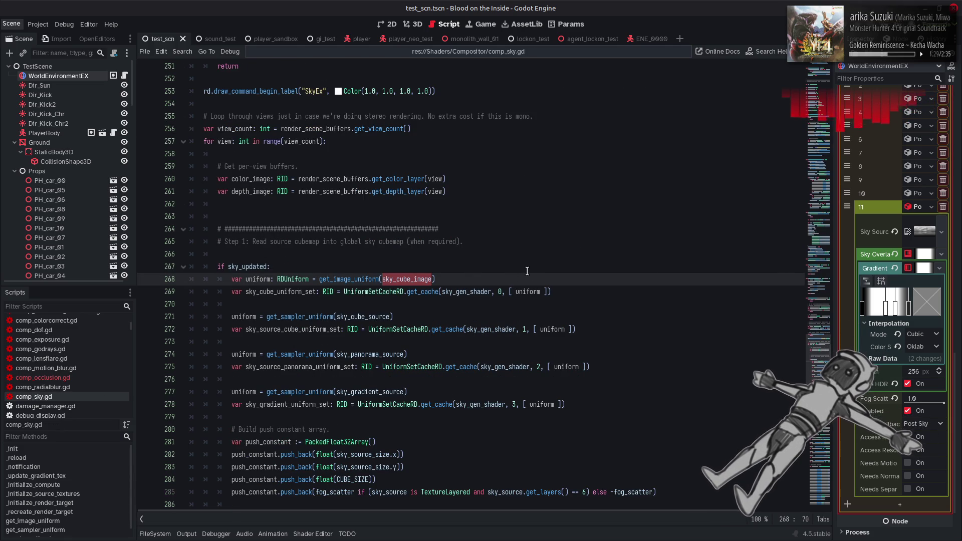
# Step back through sky_cube_image matches to its texture creation code and show texture_create's documentation
pyautogui.moveTo(350, 282)
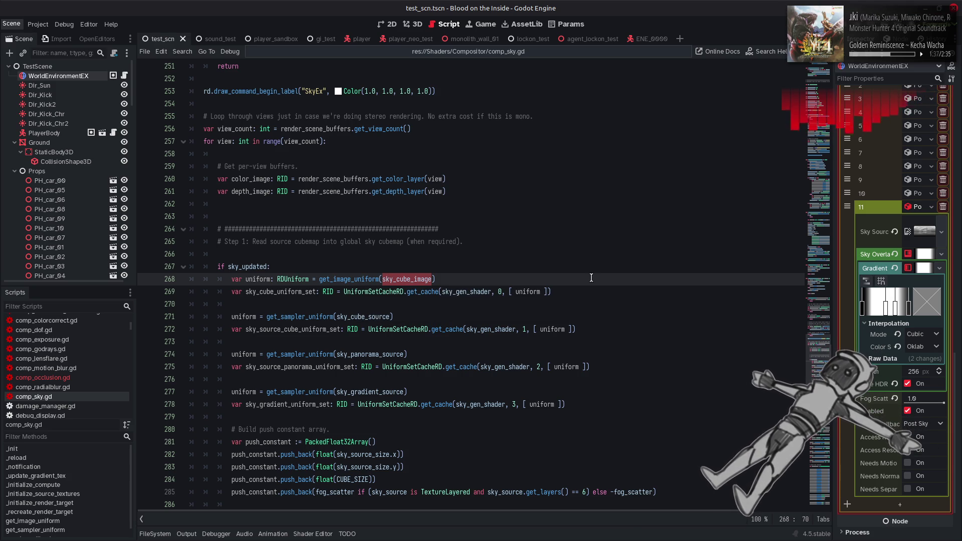
pyautogui.hotkey('ctrl', 'f')
pyautogui.click(693, 519)
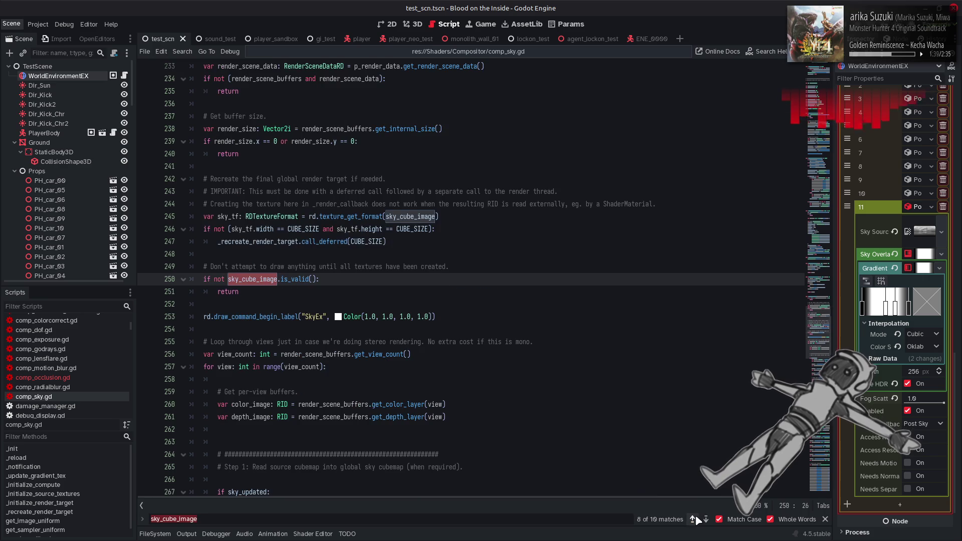
pyautogui.click(693, 519)
pyautogui.click(693, 519)
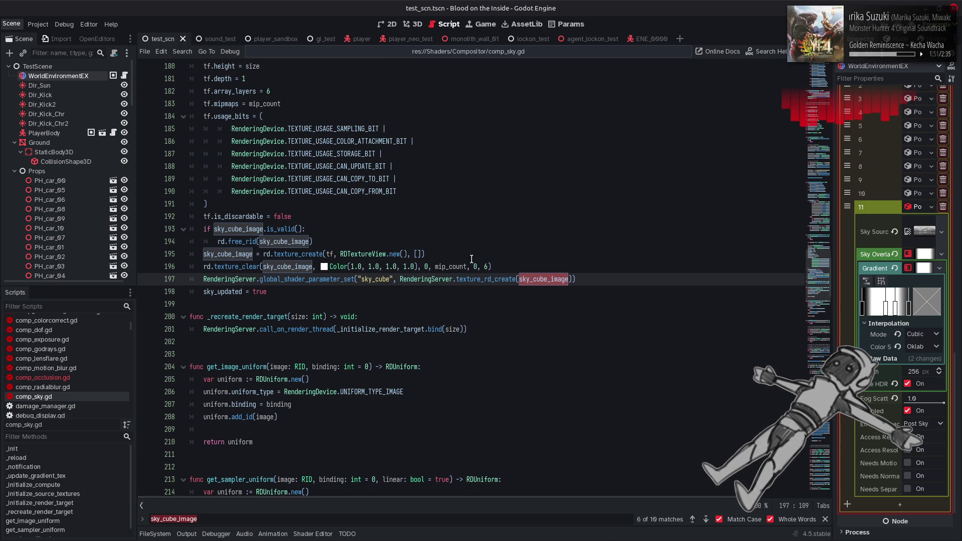
pyautogui.click(338, 179)
pyautogui.moveTo(315, 253)
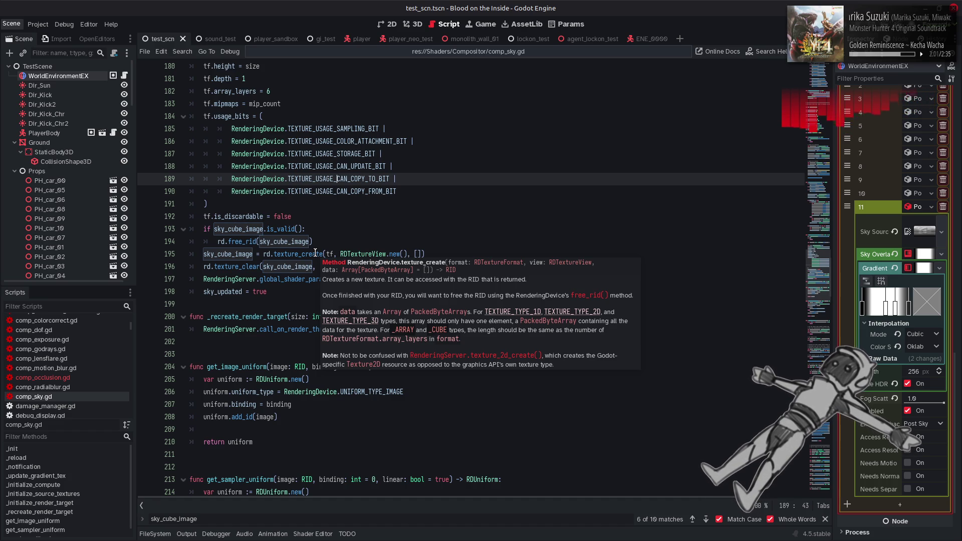
pyautogui.rightClick(316, 253)
pyautogui.click(385, 384)
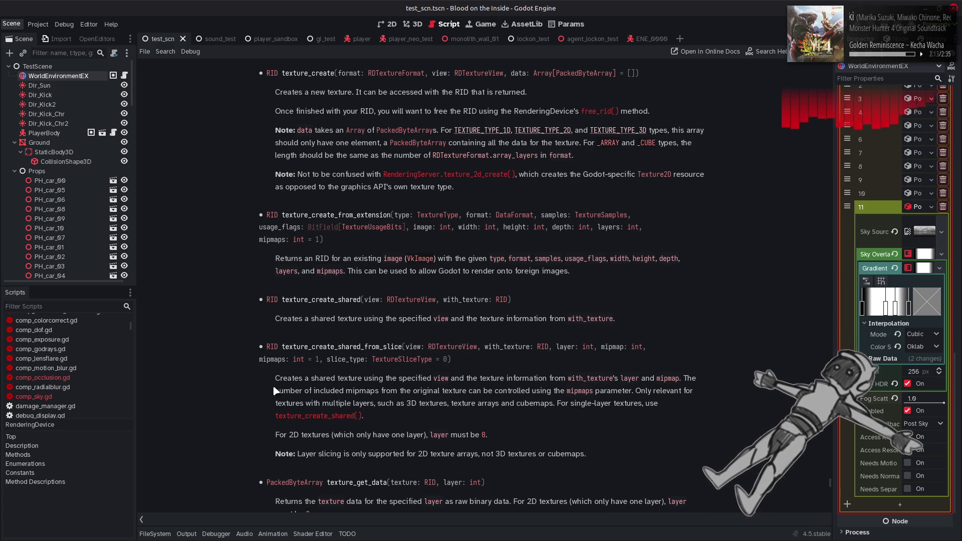
pyautogui.moveTo(275, 381); pyautogui.dragTo(478, 394)
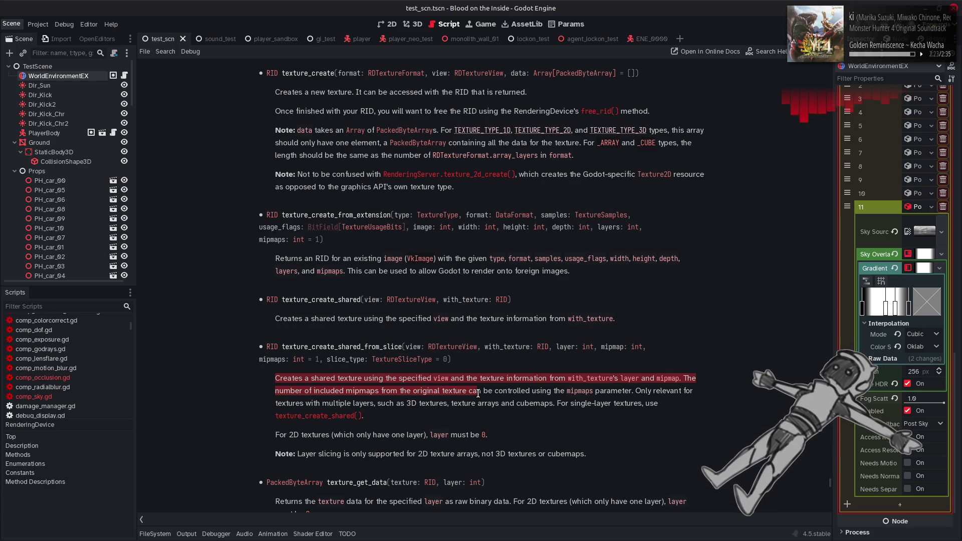
pyautogui.moveTo(478, 394); pyautogui.dragTo(506, 410)
pyautogui.click(506, 410)
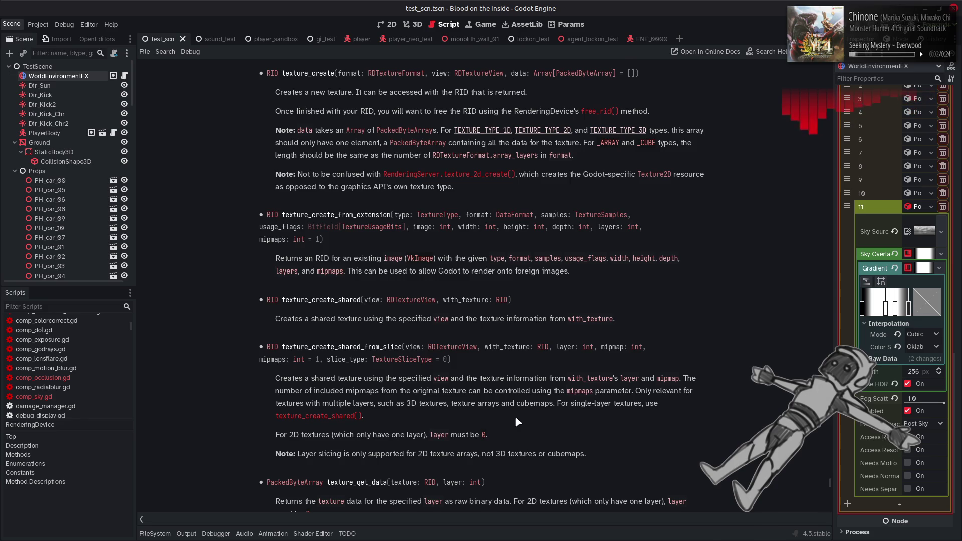
pyautogui.scroll(-5, 515, 418)
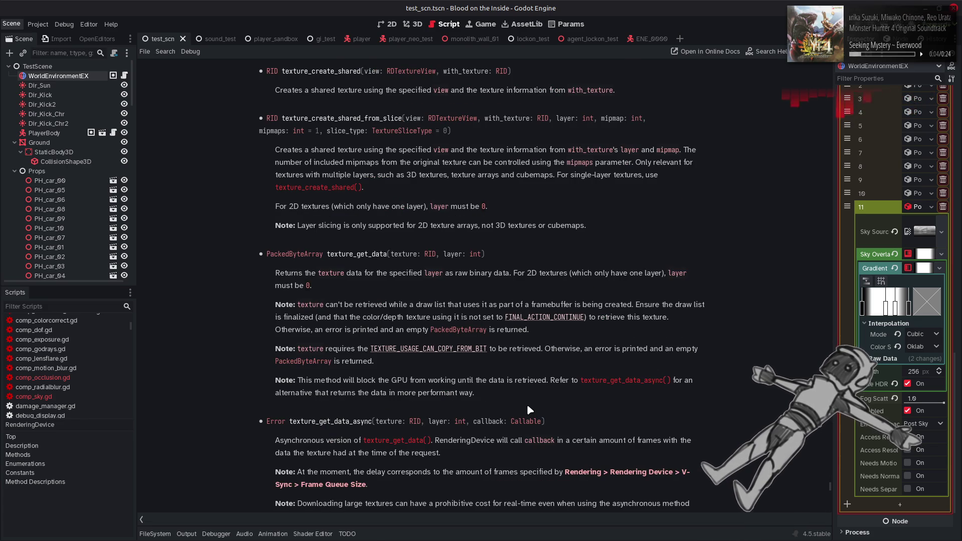
pyautogui.scroll(-5, 528, 410)
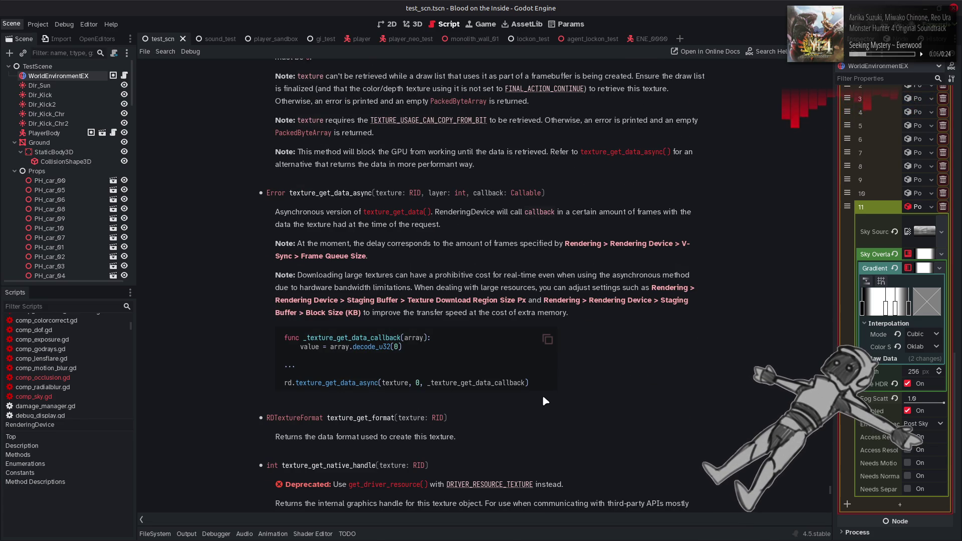
pyautogui.scroll(-4, 543, 397)
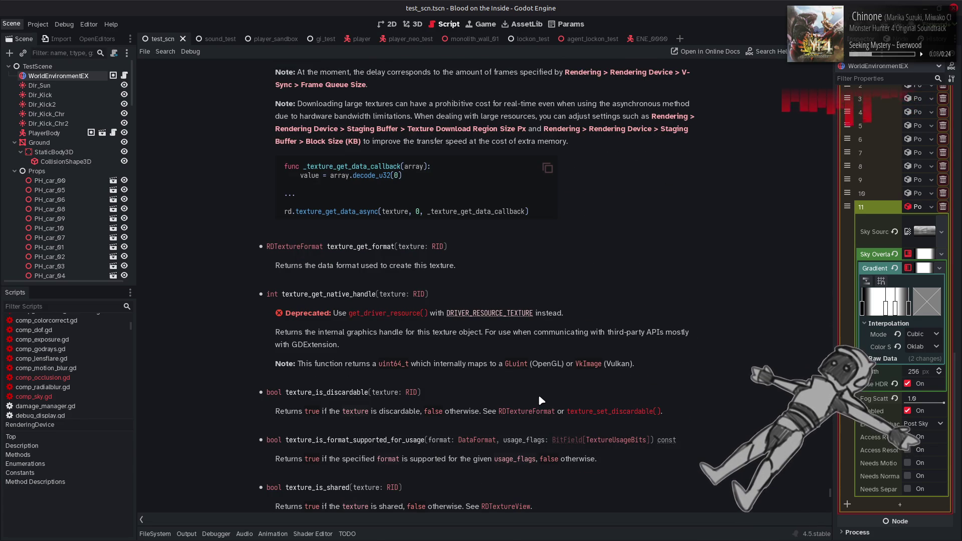
pyautogui.scroll(-4, 539, 399)
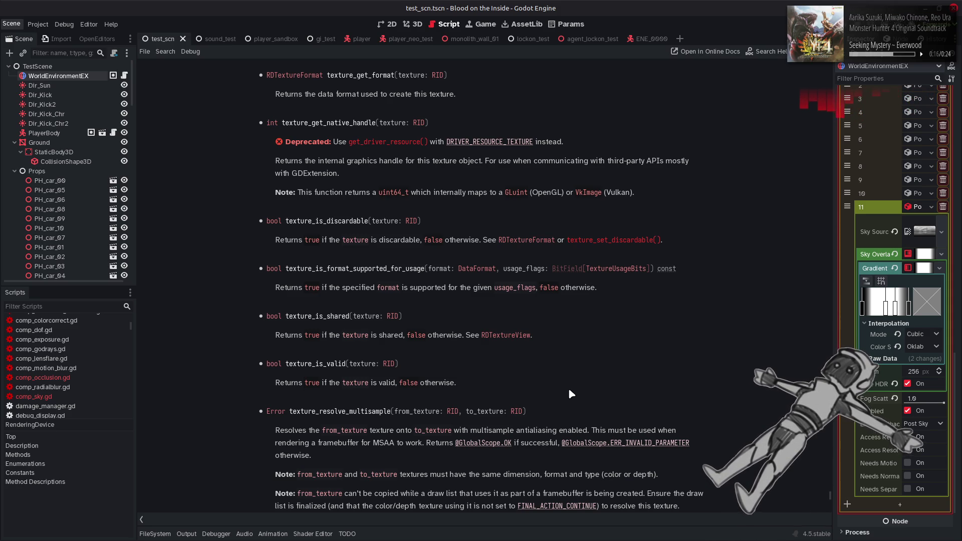
pyautogui.click(515, 337)
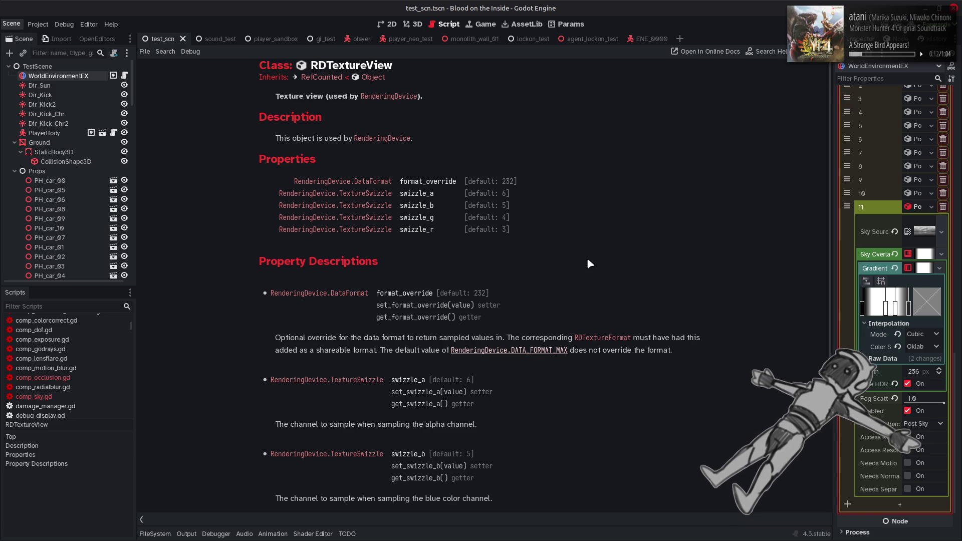
pyautogui.scroll(-5, 591, 258)
pyautogui.hotkey('alt', 'Left')
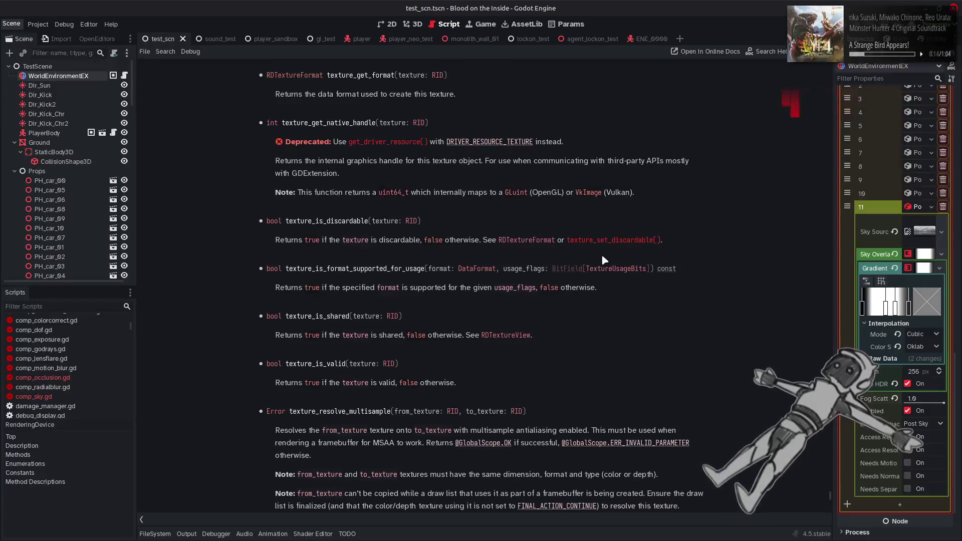
pyautogui.scroll(4, 596, 255)
pyautogui.scroll(3, 576, 261)
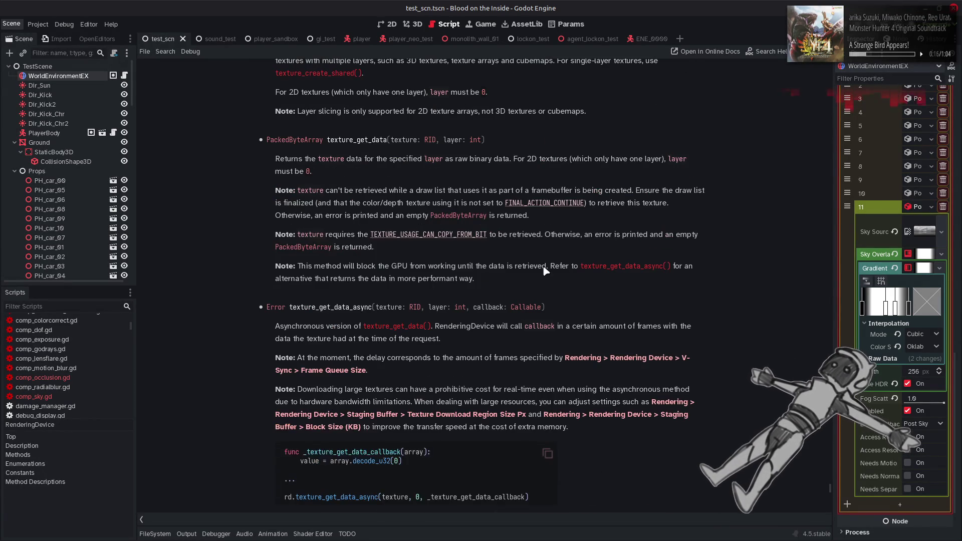
pyautogui.scroll(5, 542, 266)
pyautogui.scroll(1, 521, 268)
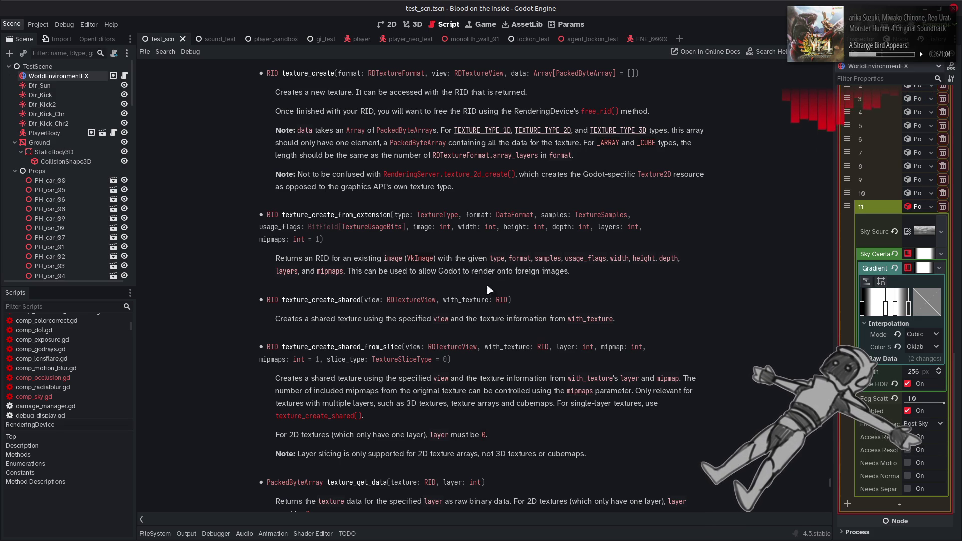
pyautogui.moveTo(453, 356); pyautogui.dragTo(280, 346)
pyautogui.hotkey('ctrl', 'c')
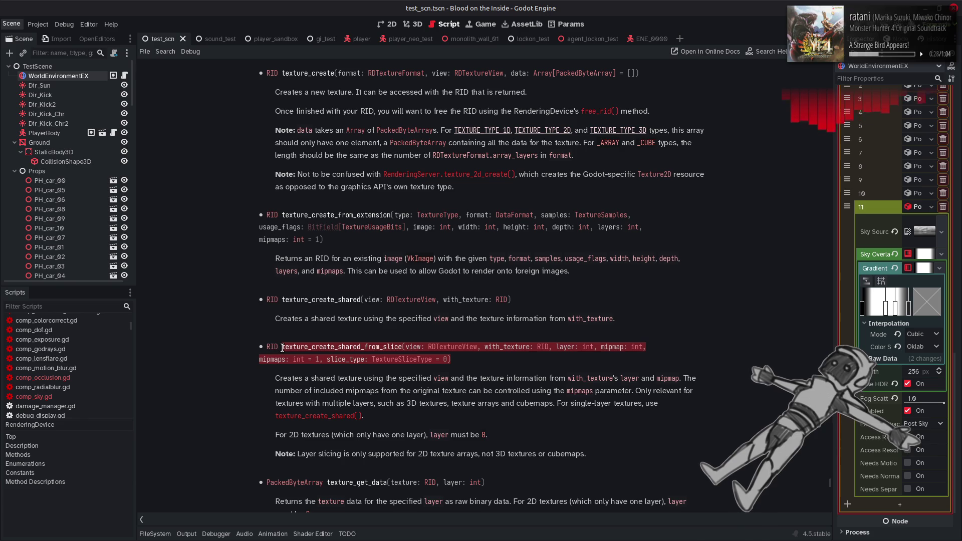
pyautogui.click(335, 322)
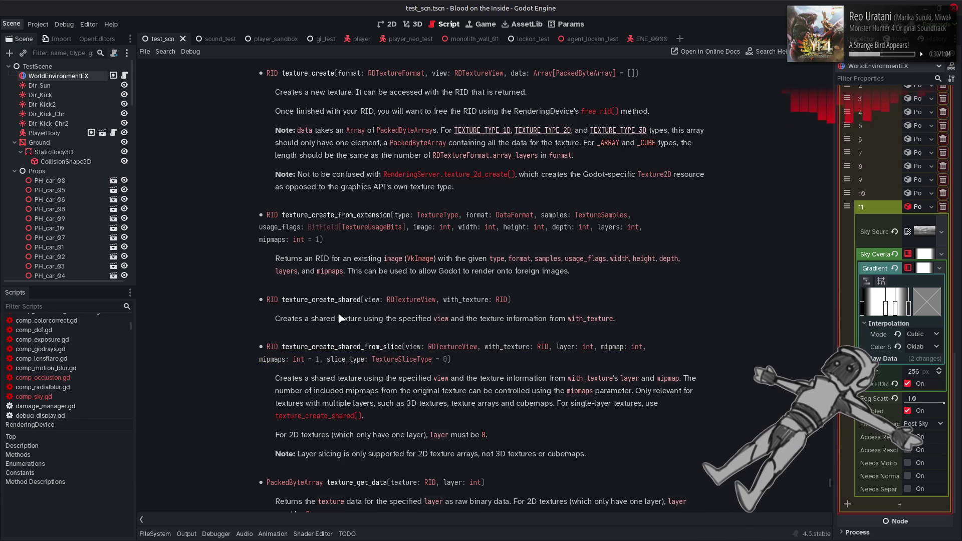
pyautogui.hotkey('alt', 'Left')
pyautogui.press('Down')
pyautogui.hotkey('ctrl', 'Right')
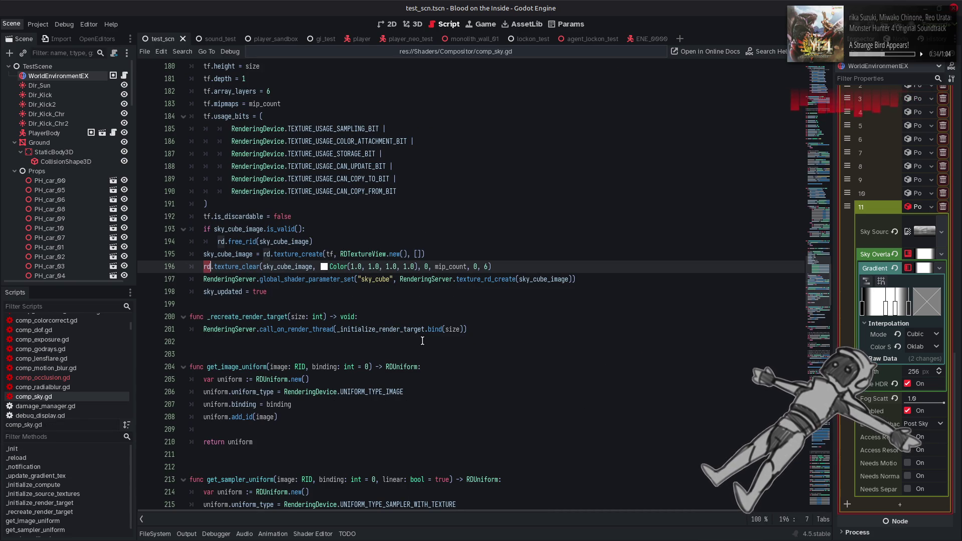
# Add blank lines after line 269, read the RenderingDevice texture_create docs, and return to comp_sky.gd
pyautogui.click(813, 367)
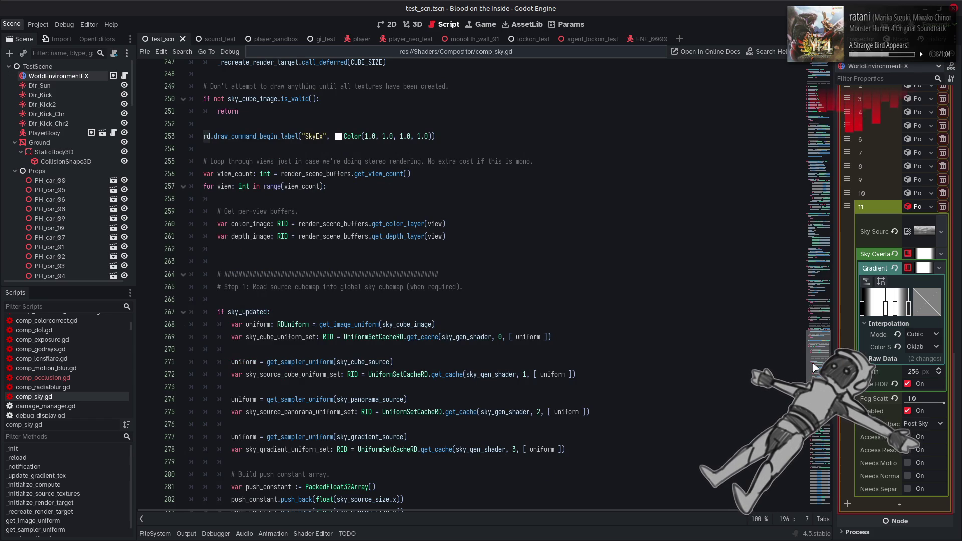
pyautogui.moveTo(814, 367); pyautogui.dragTo(806, 282)
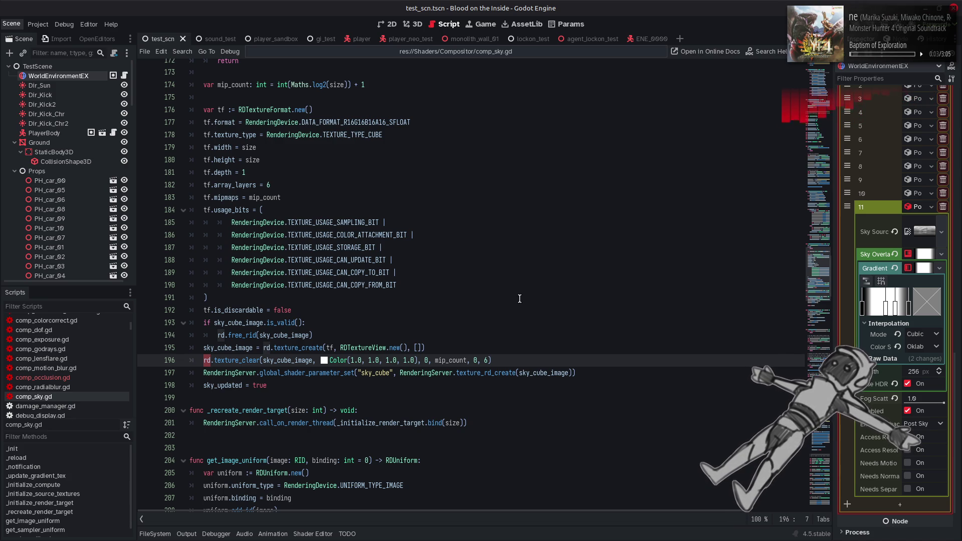
pyautogui.scroll(-7, 520, 298)
pyautogui.scroll(-20, 519, 298)
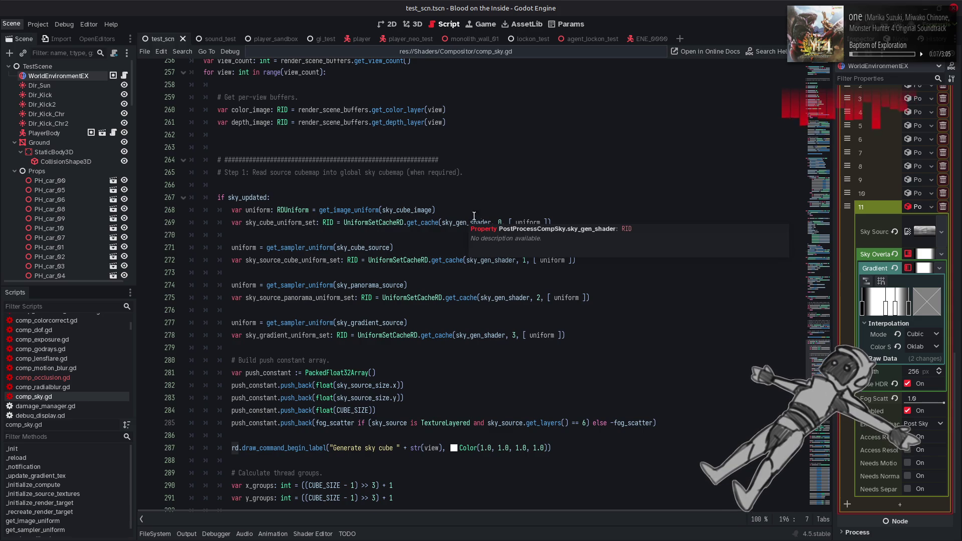
pyautogui.click(563, 221)
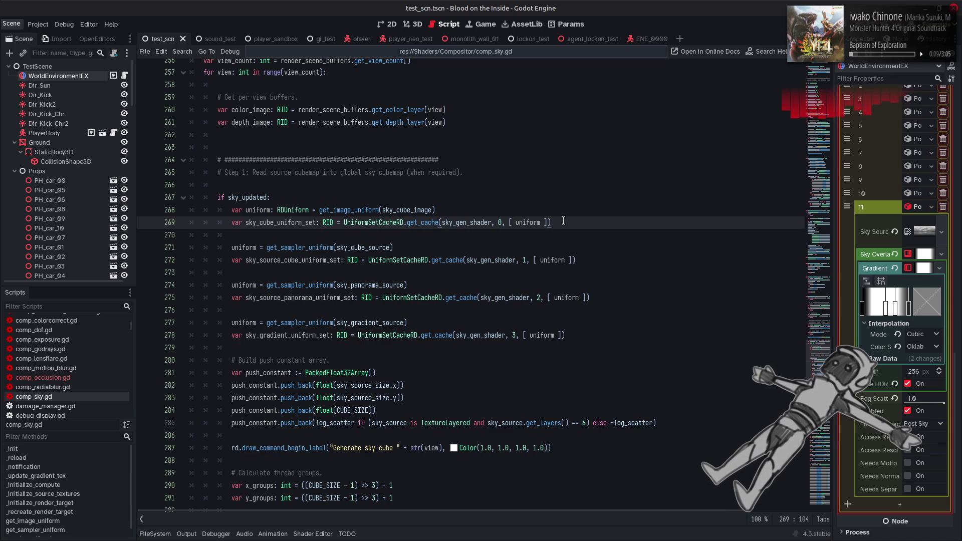
pyautogui.press('Return')
pyautogui.press('Return')
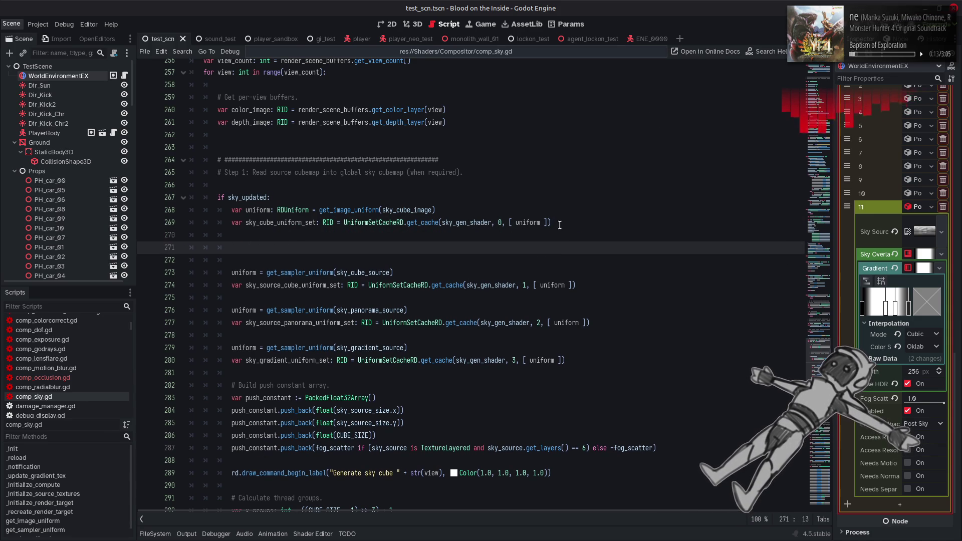
pyautogui.keyDown('ctrl'); pyautogui.click(556, 224); pyautogui.keyUp('ctrl')
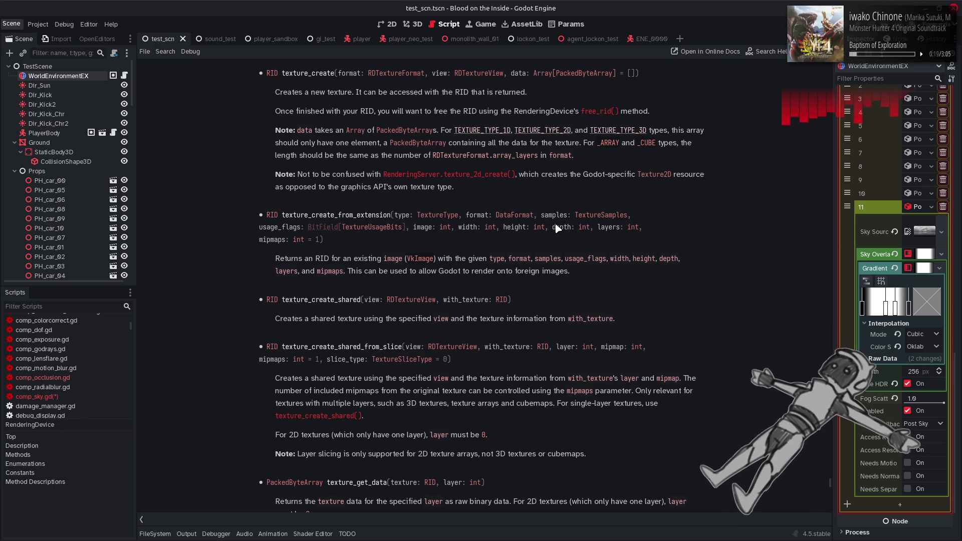
pyautogui.hotkey('alt', 'Left')
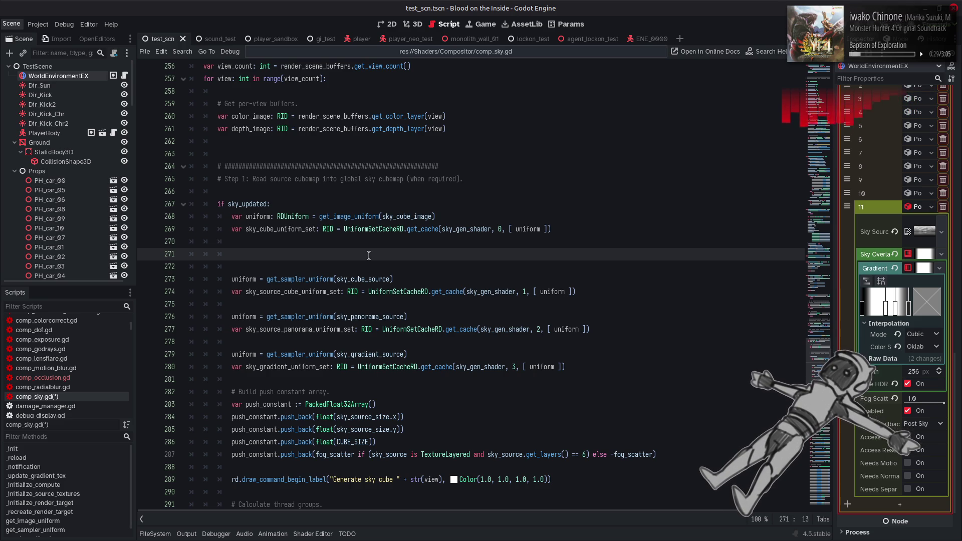
# Start line 271 with var sky_cube_mip_1 = rd.texture_create_shared_from_slice
pyautogui.write('ca')
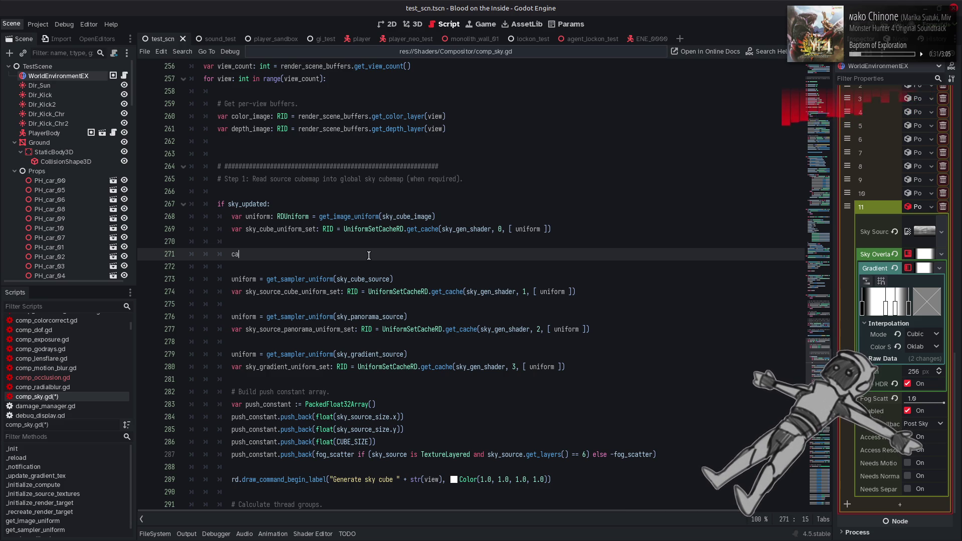
pyautogui.write('r sky_cu')
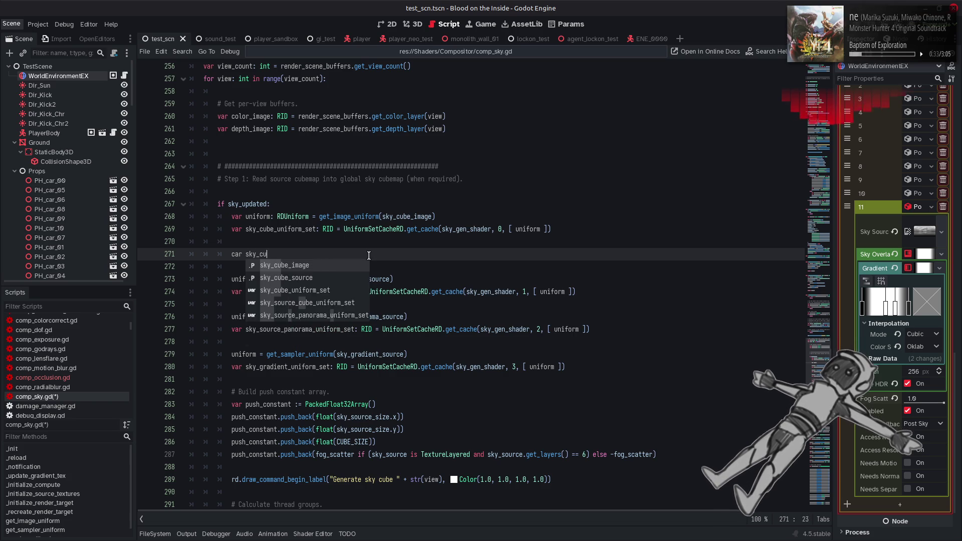
pyautogui.write('be_mi')
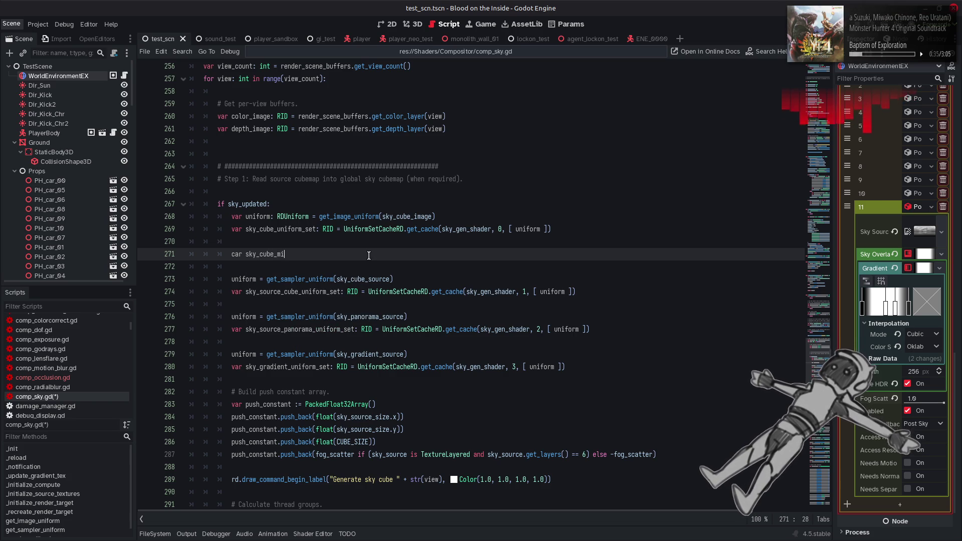
pyautogui.write('p_1')
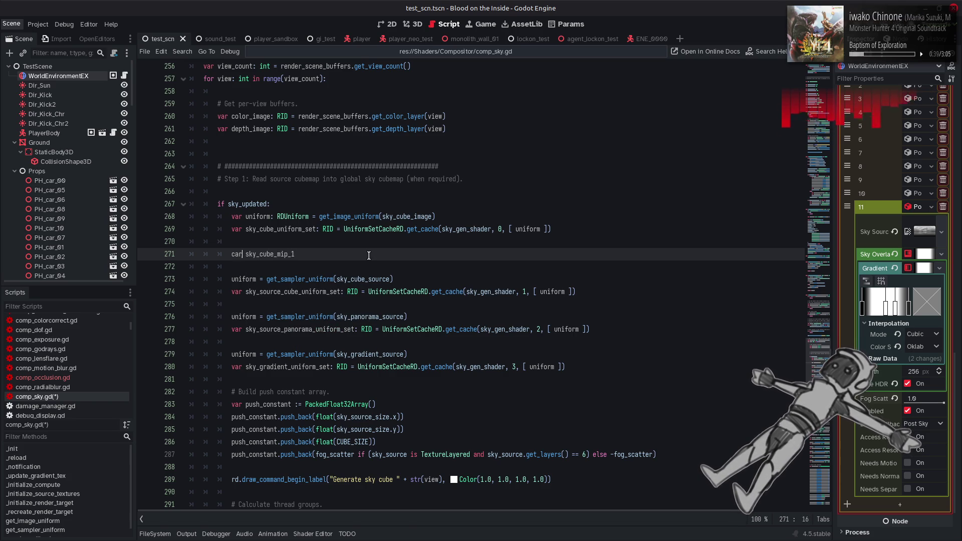
pyautogui.press('BackSpace')
pyautogui.press('BackSpace')
pyautogui.press('BackSpace')
pyautogui.write('var')
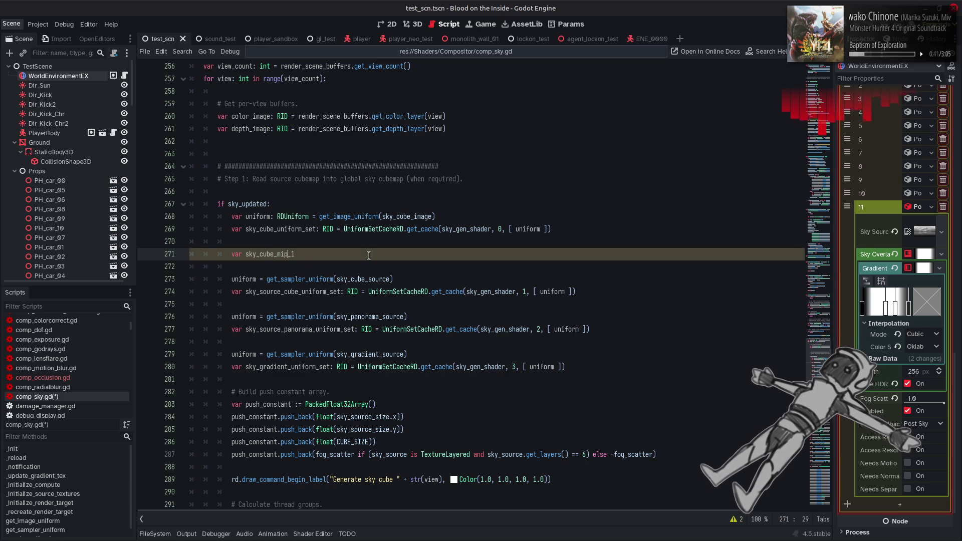
pyautogui.hotkey('ctrl', 'v')
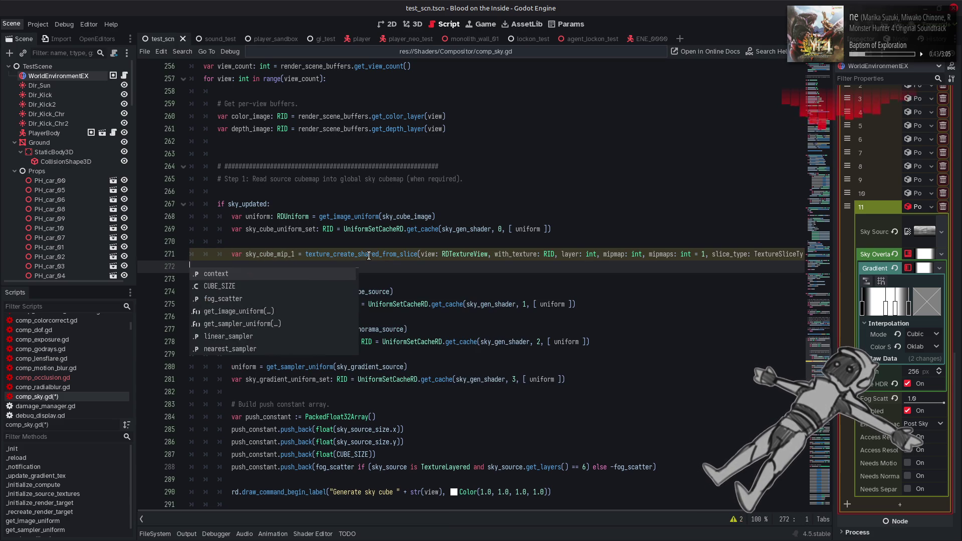
pyautogui.press('BackSpace')
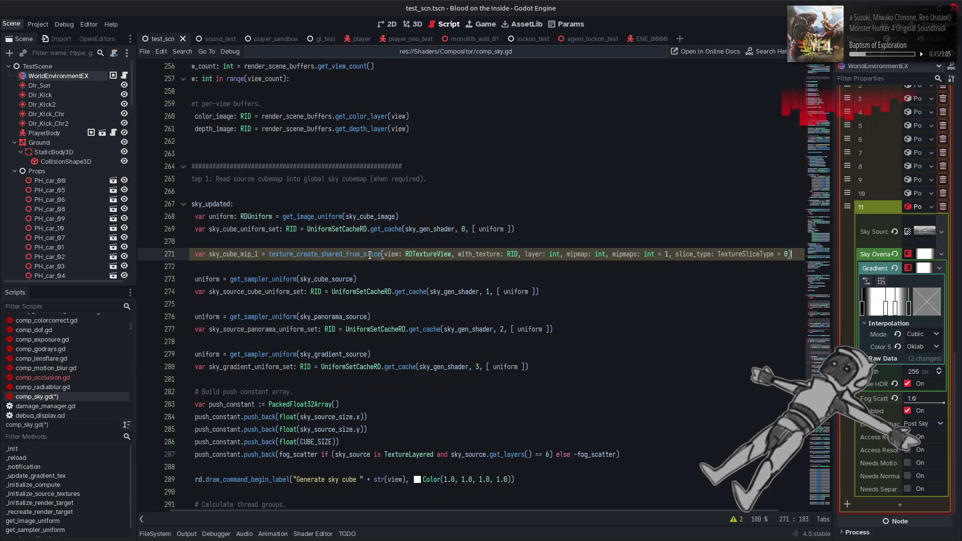
pyautogui.hscroll(-2, 422, 508)
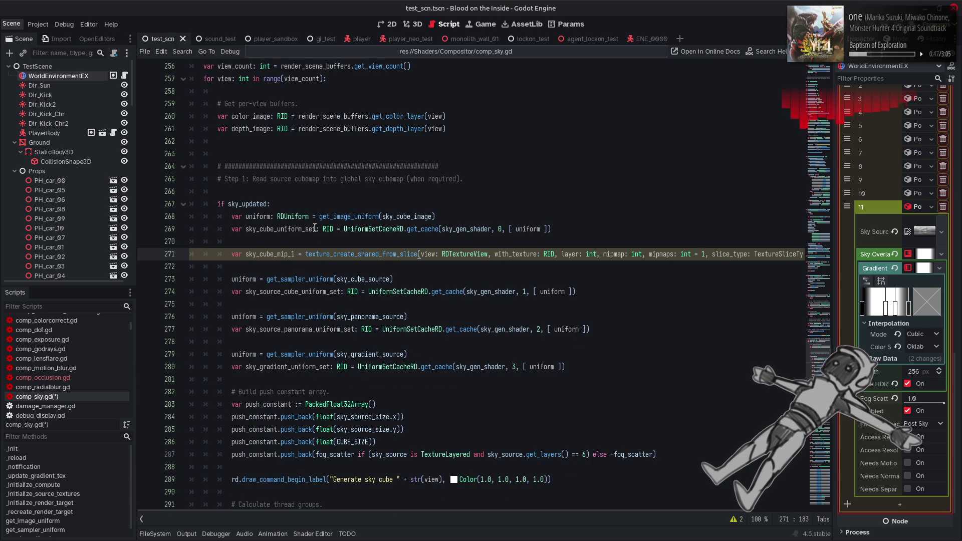
pyautogui.click(305, 254)
pyautogui.write('rd.')
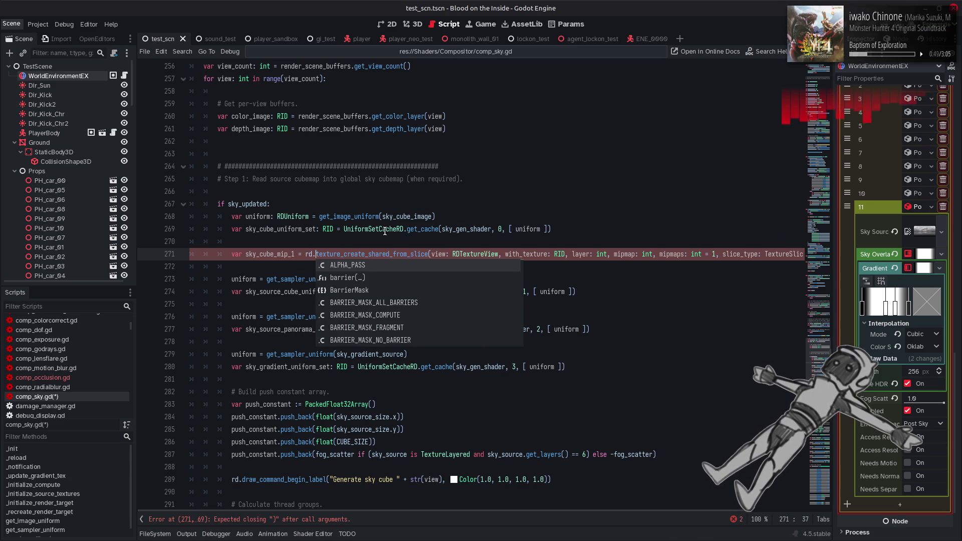
pyautogui.click(383, 230)
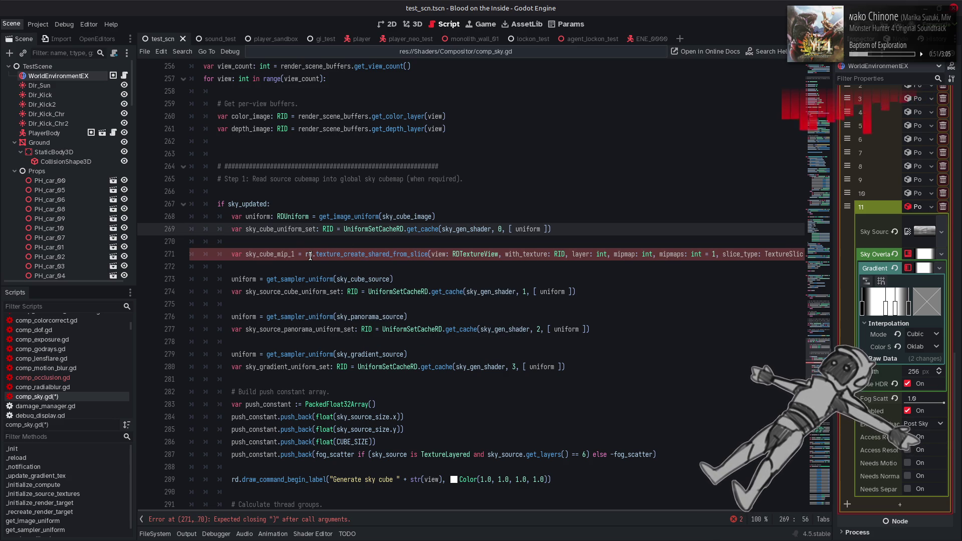
# Make the call's first argument RDTextureView.new()
pyautogui.moveTo(310, 256)
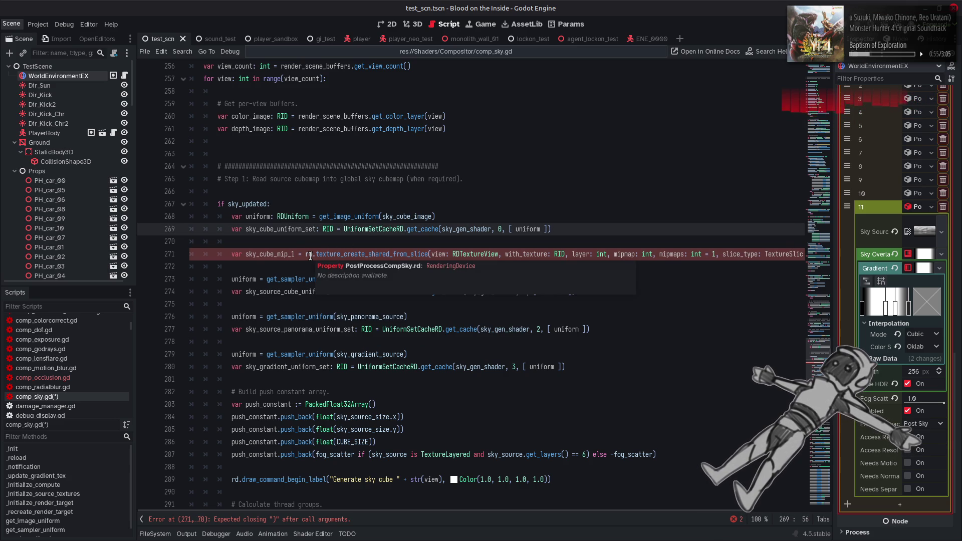
pyautogui.click(451, 259)
pyautogui.press('BackSpace')
pyautogui.press('BackSpace')
pyautogui.press('BackSpace')
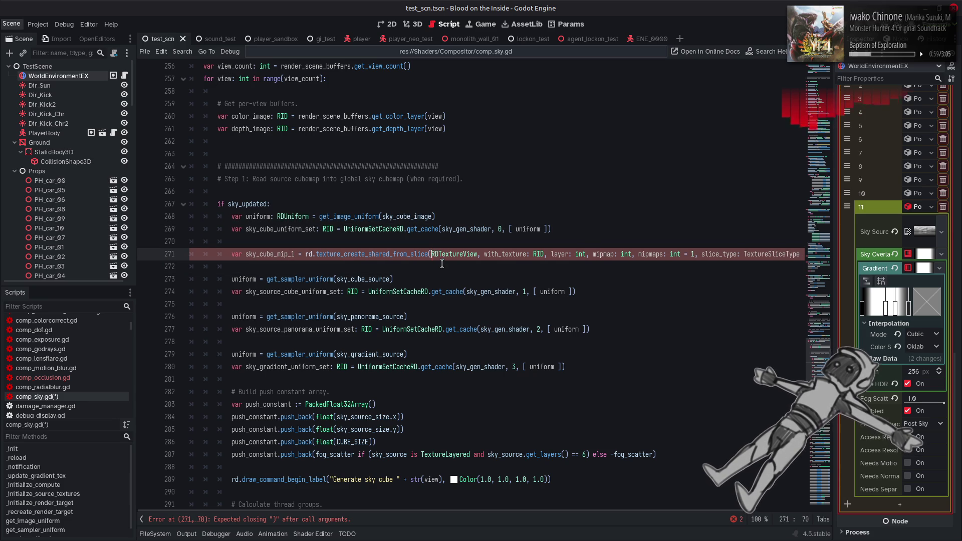
pyautogui.write('.')
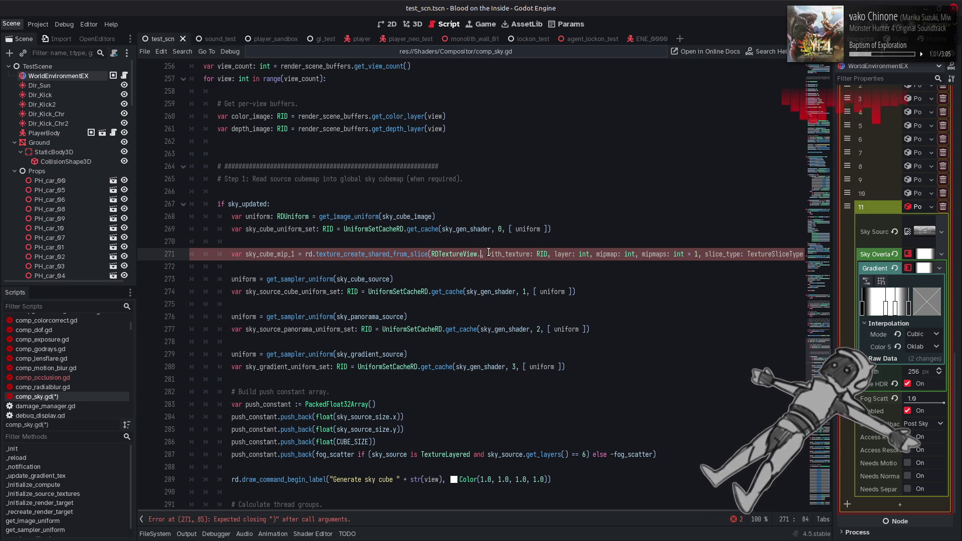
pyautogui.press('Return')
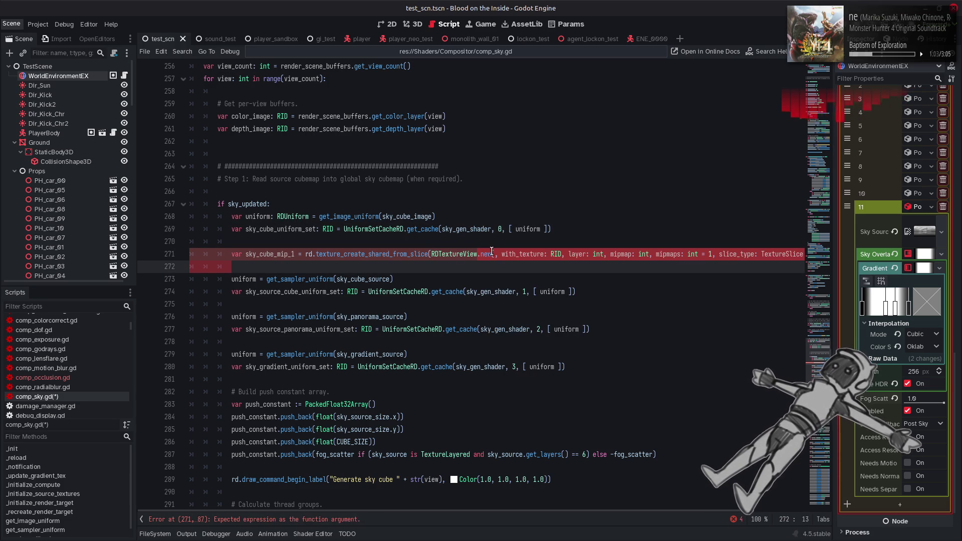
pyautogui.click(493, 255)
pyautogui.write(')')
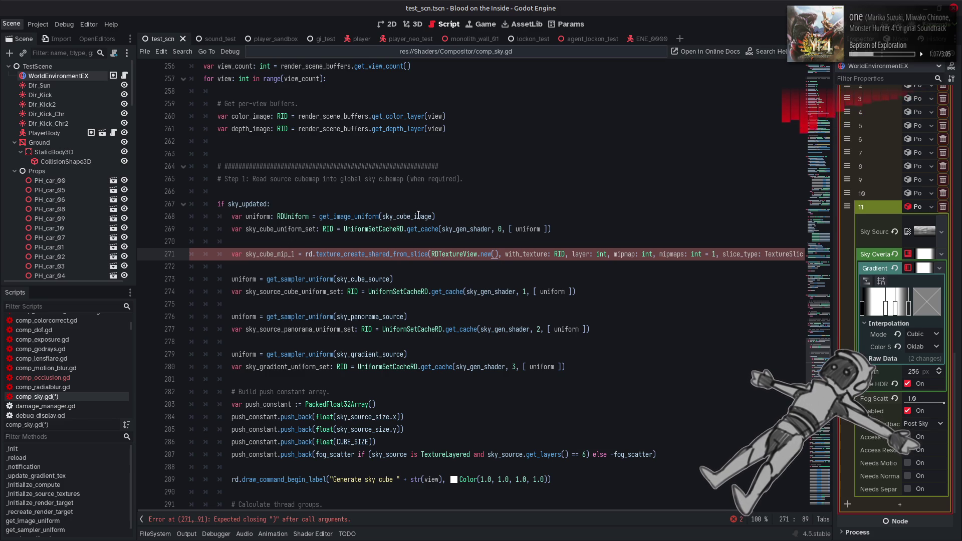
# Replace the with_texture placeholder with sky_cube_image from line 268, then select the layer placeholder
pyautogui.doubleClick(418, 215)
pyautogui.click(504, 254)
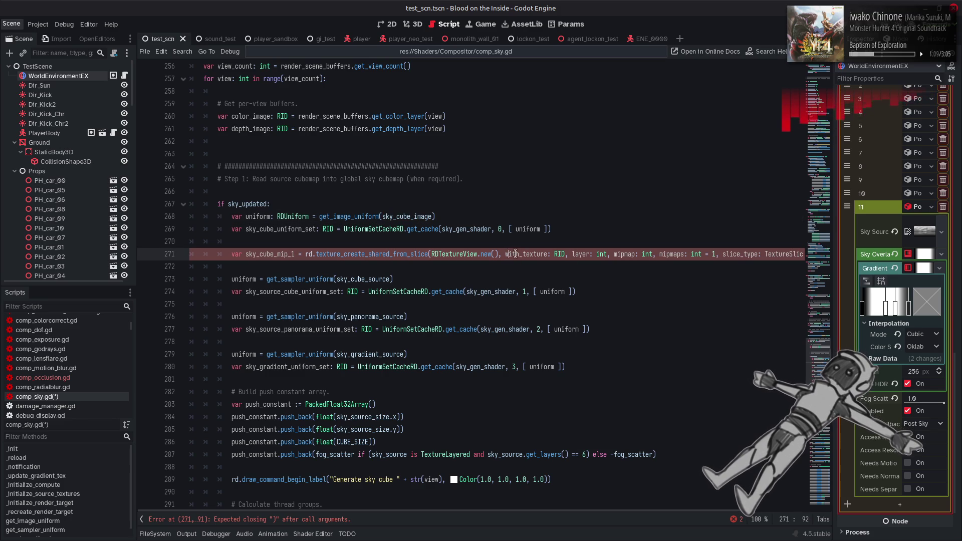
pyautogui.moveTo(505, 254); pyautogui.dragTo(565, 253)
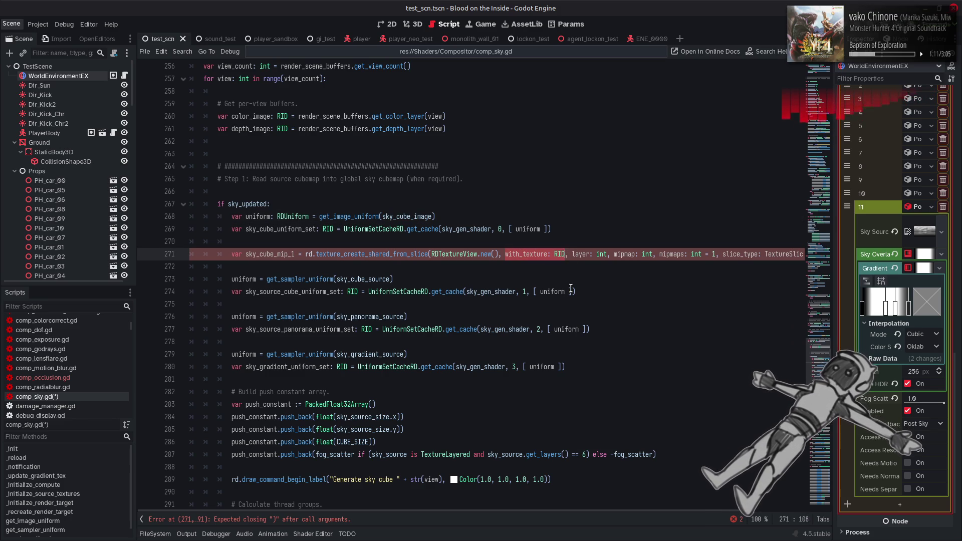
pyautogui.write('sky_cube_image')
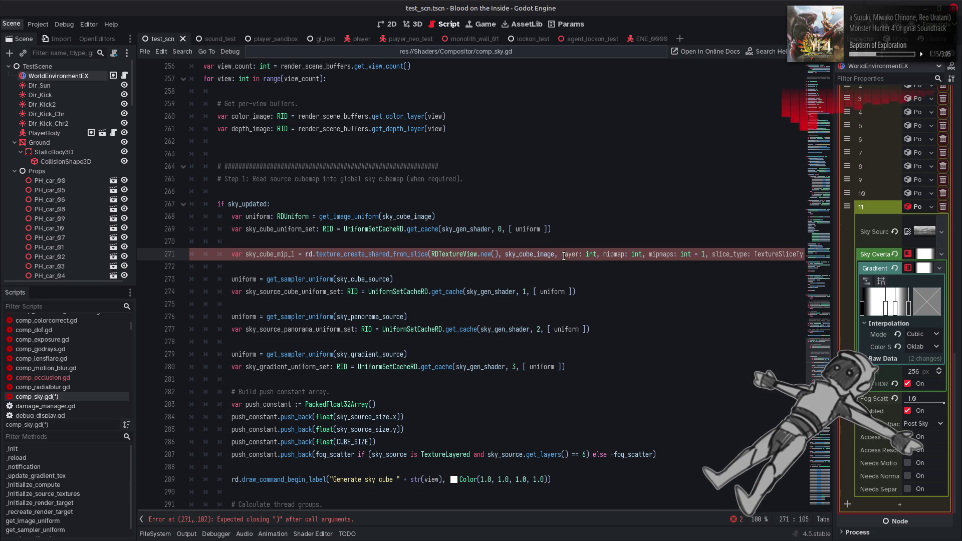
pyautogui.click(564, 255)
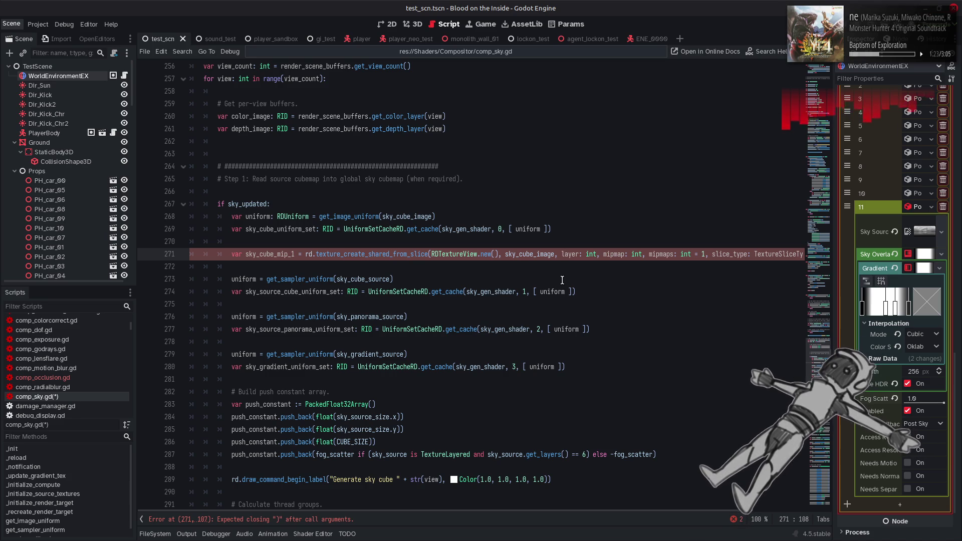
pyautogui.doubleClick(572, 255)
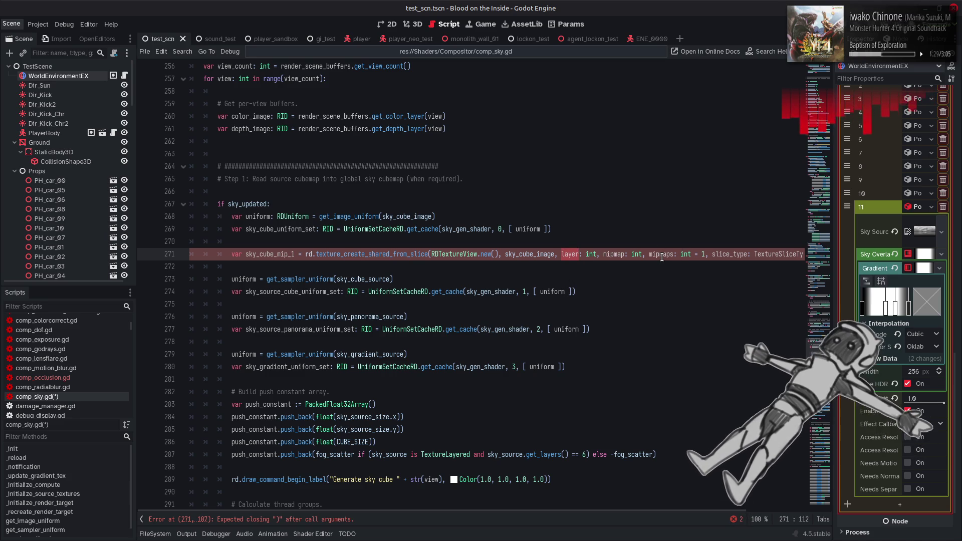
# Scroll the script editor sideways, then open the texture_create_shared_from_slice docs with Alt+F1
pyautogui.moveTo(681, 512); pyautogui.dragTo(750, 511)
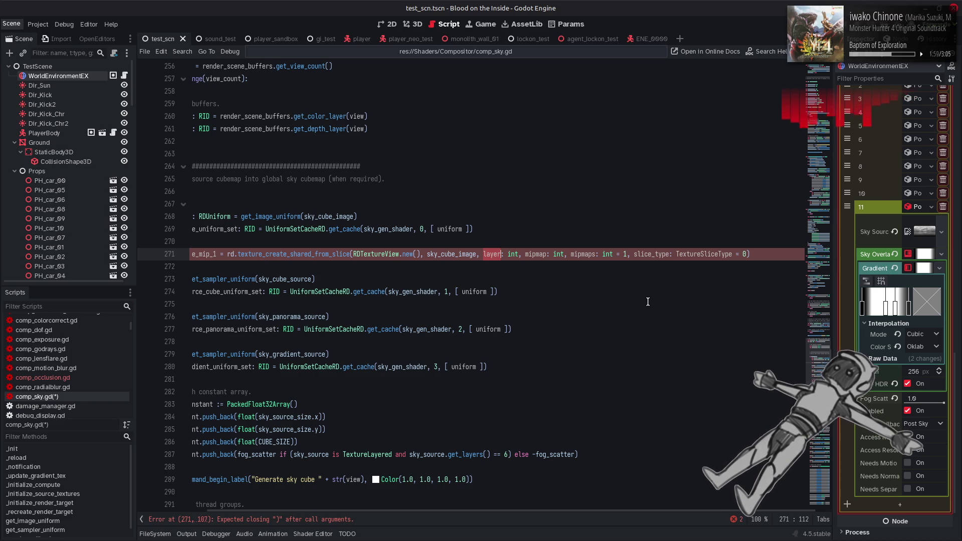
pyautogui.hotkey('alt', 'F1')
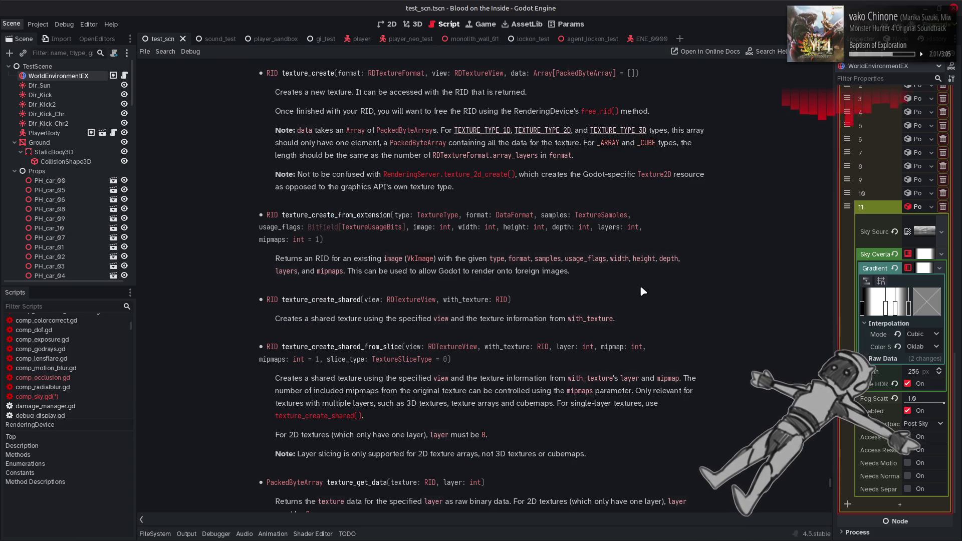
# Read the texture_create_shared_from_slice documentation and save comp_sky.gd
pyautogui.scroll(5, 640, 288)
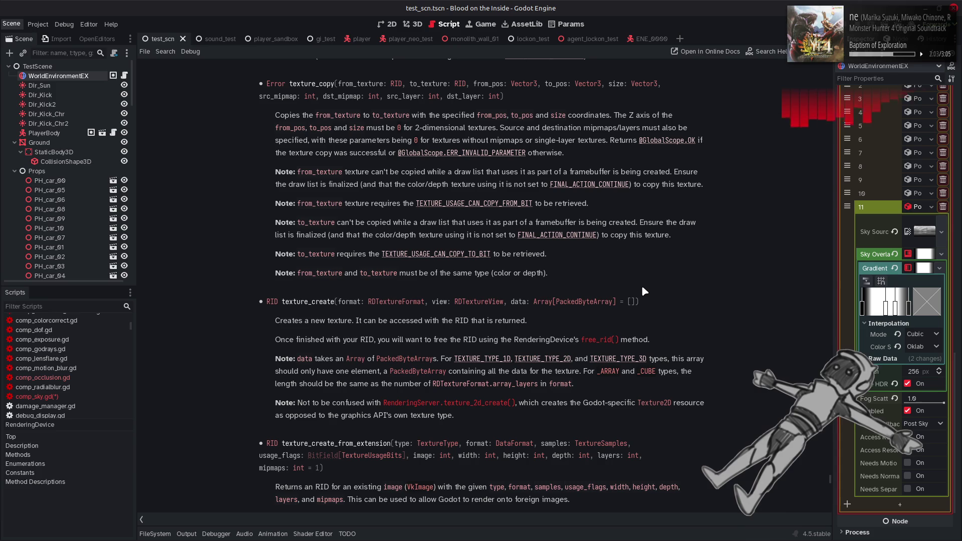
pyautogui.scroll(-5, 689, 298)
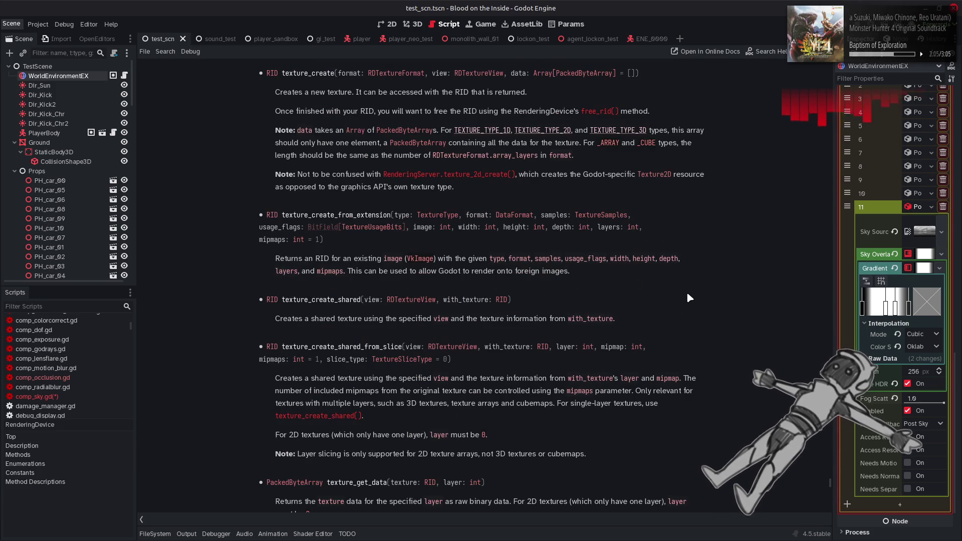
pyautogui.scroll(-5, 689, 298)
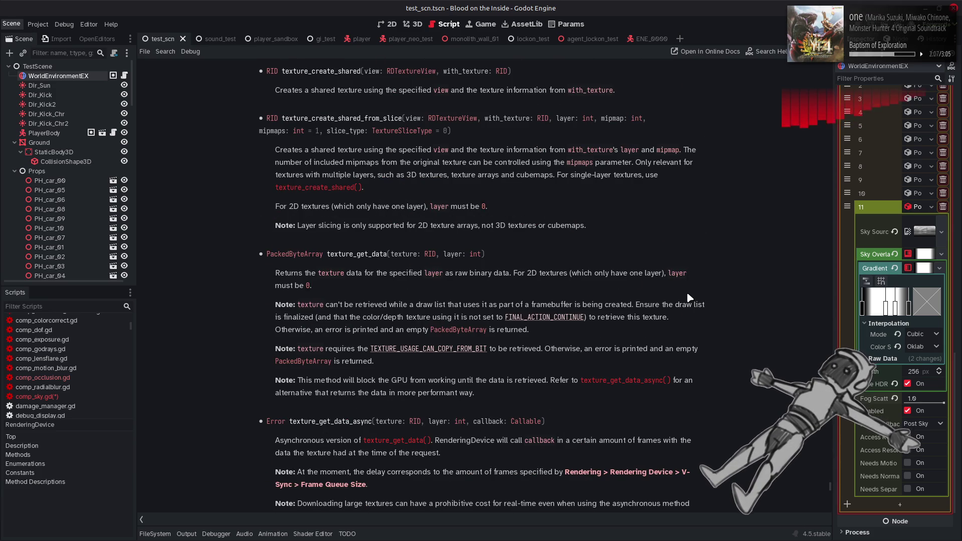
pyautogui.scroll(14, 688, 298)
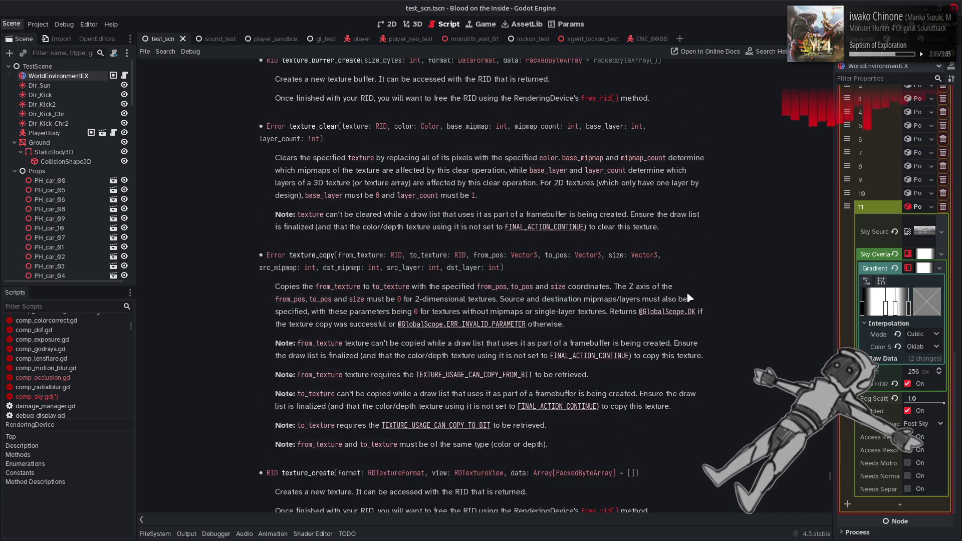
pyautogui.scroll(5, 689, 298)
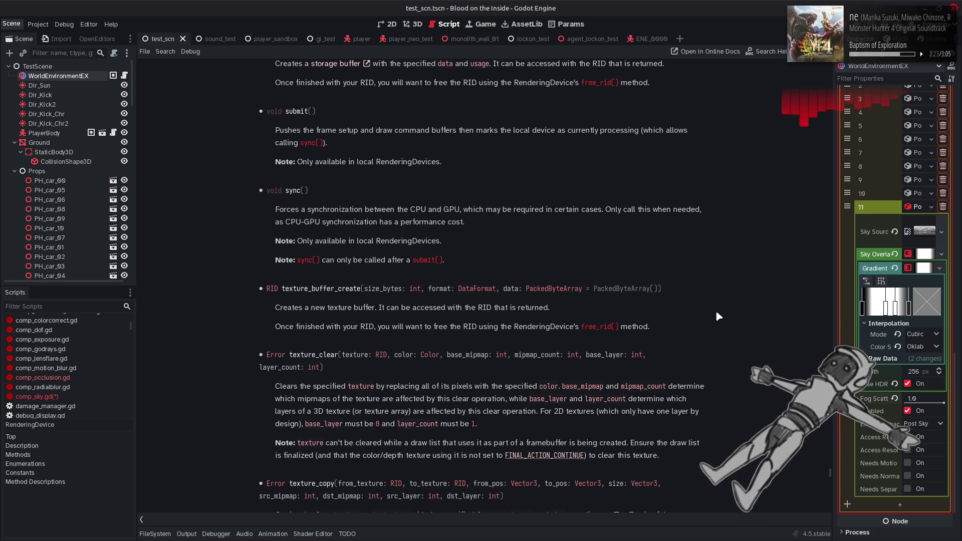
pyautogui.scroll(-5, 716, 312)
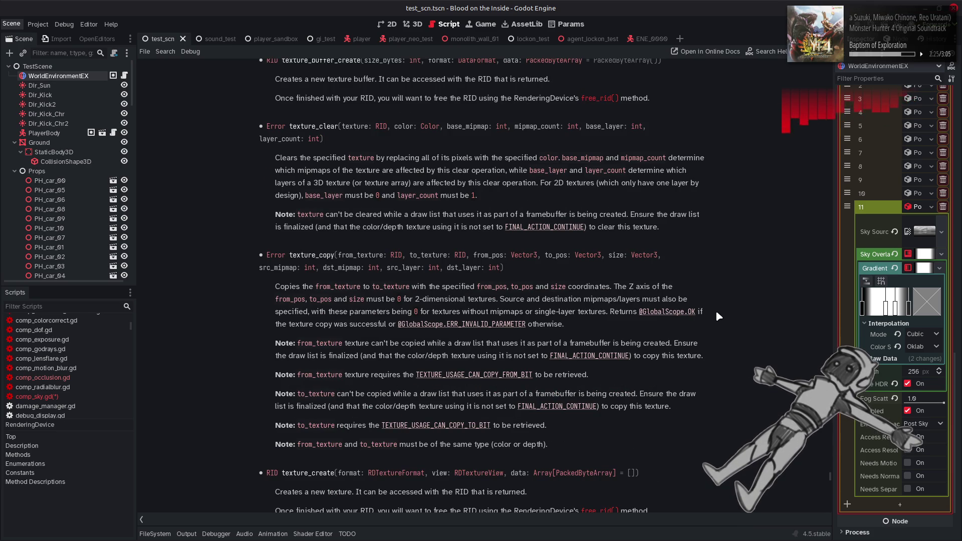
pyautogui.scroll(-4, 718, 316)
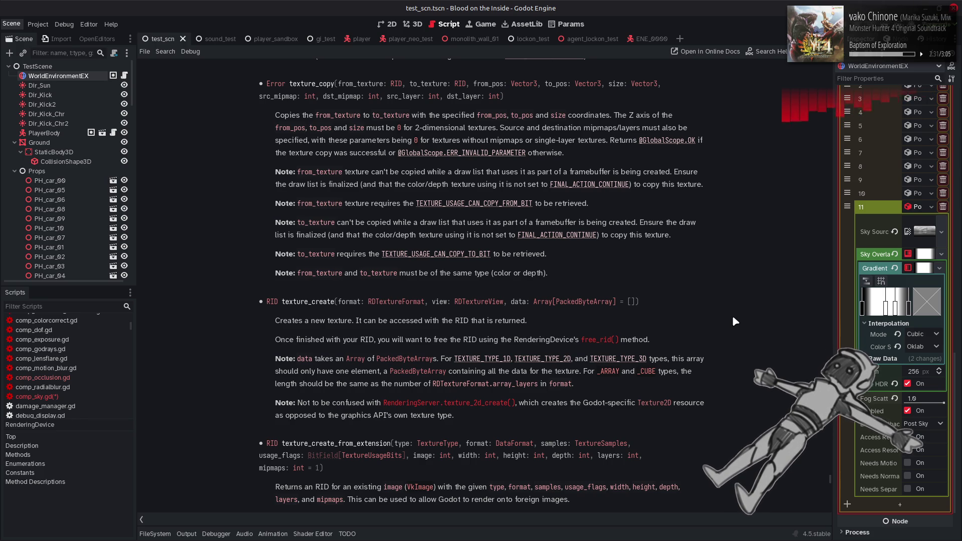
pyautogui.hotkey('ctrl', 's')
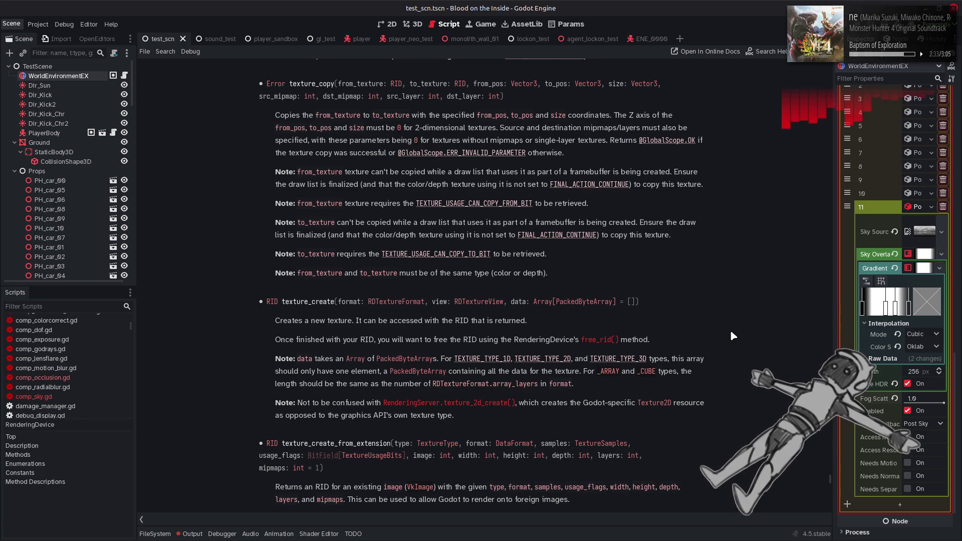
# Look up the TextureSliceType enum values, then go back to comp_sky.gd line 271
pyautogui.scroll(-5, 729, 329)
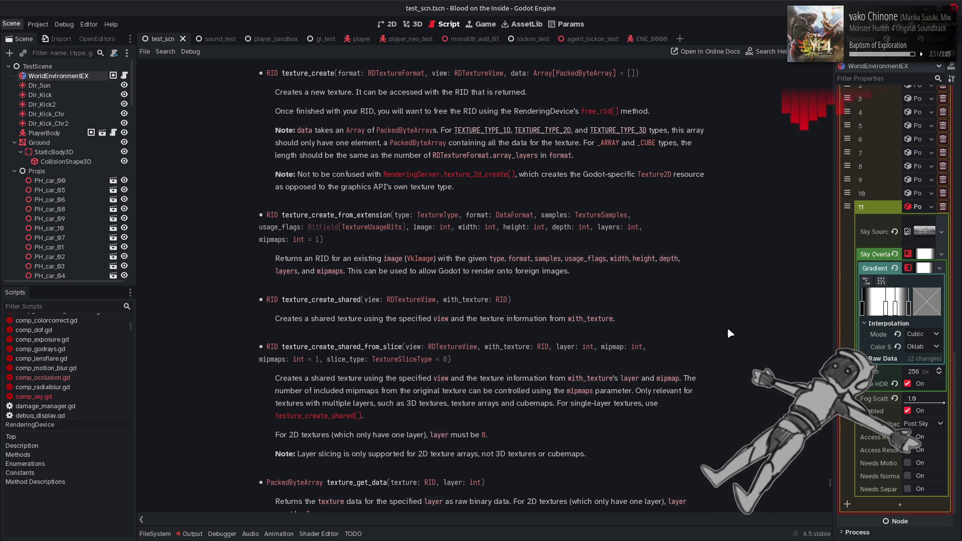
pyautogui.click(393, 360)
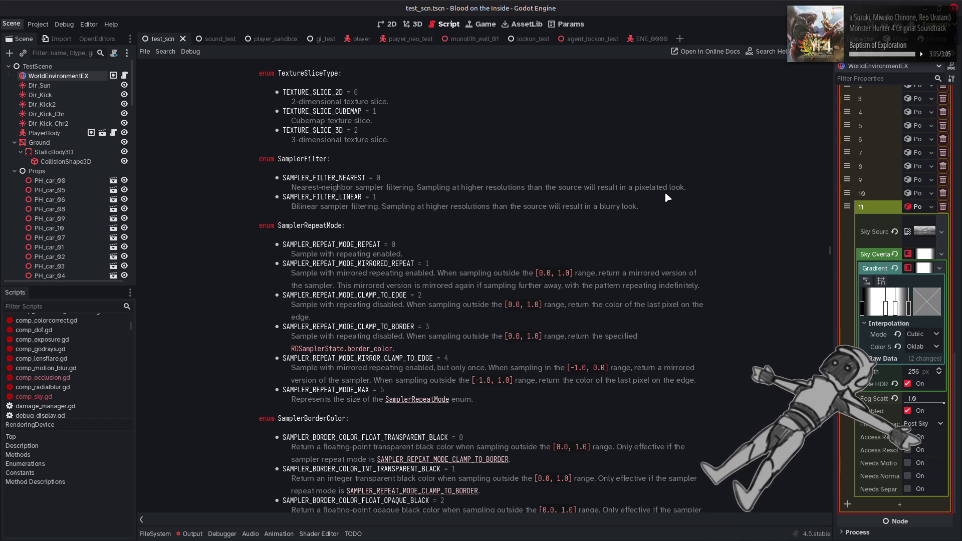
pyautogui.hotkey('alt', 'Left')
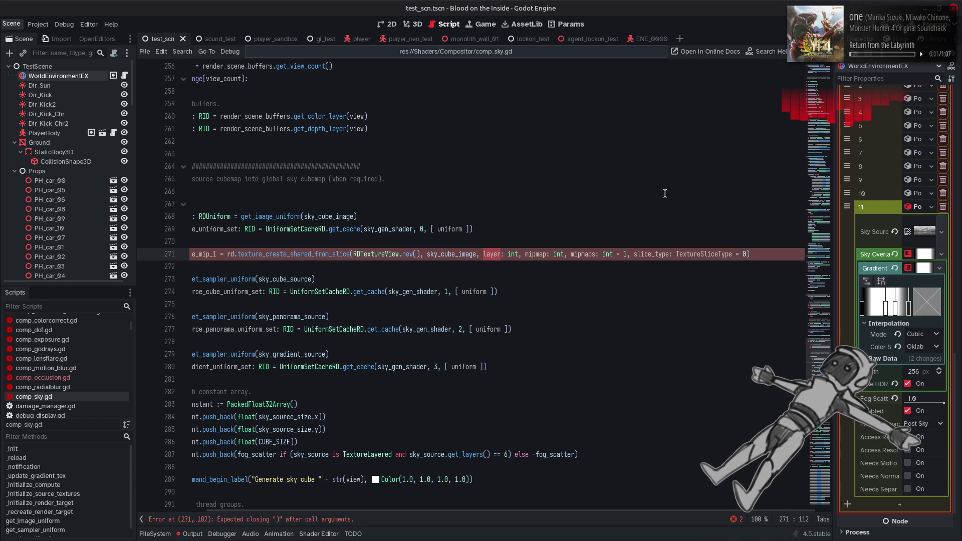
# Comment out the unfinished sky_cube_mip_1 line 271, save, and switch to comp_occlusion.gd
pyautogui.hscroll(-3, 664, 212)
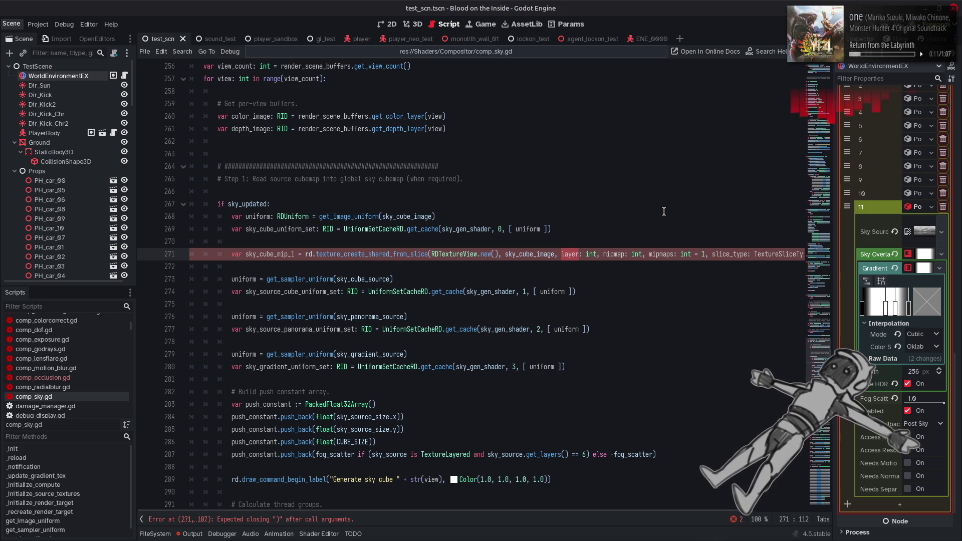
pyautogui.click(245, 254)
pyautogui.hotkey('ctrl', 'k')
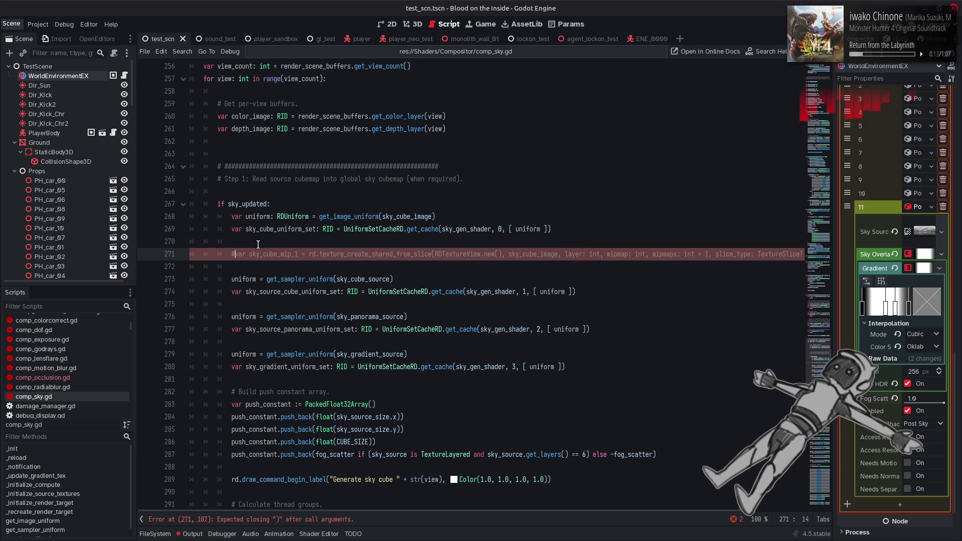
pyautogui.hotkey('ctrl', 's')
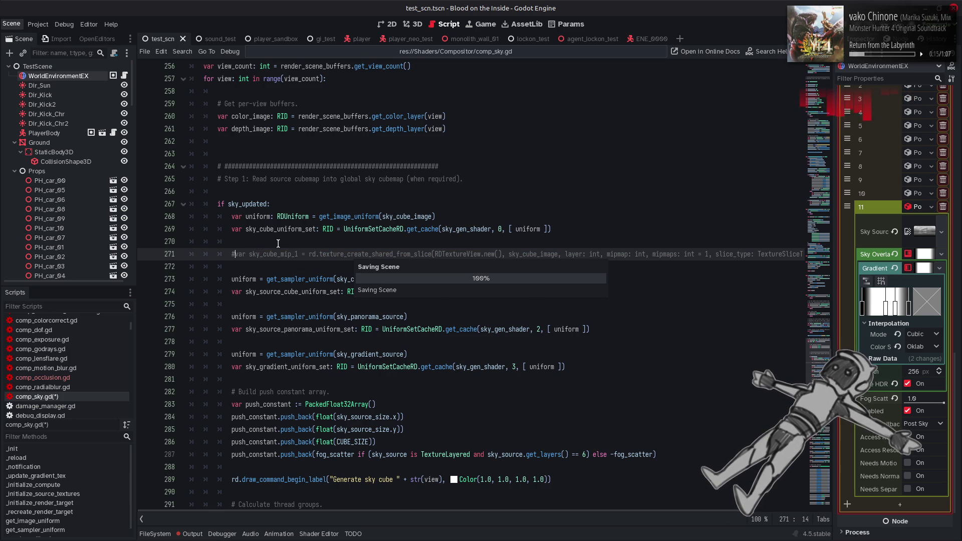
pyautogui.click(82, 377)
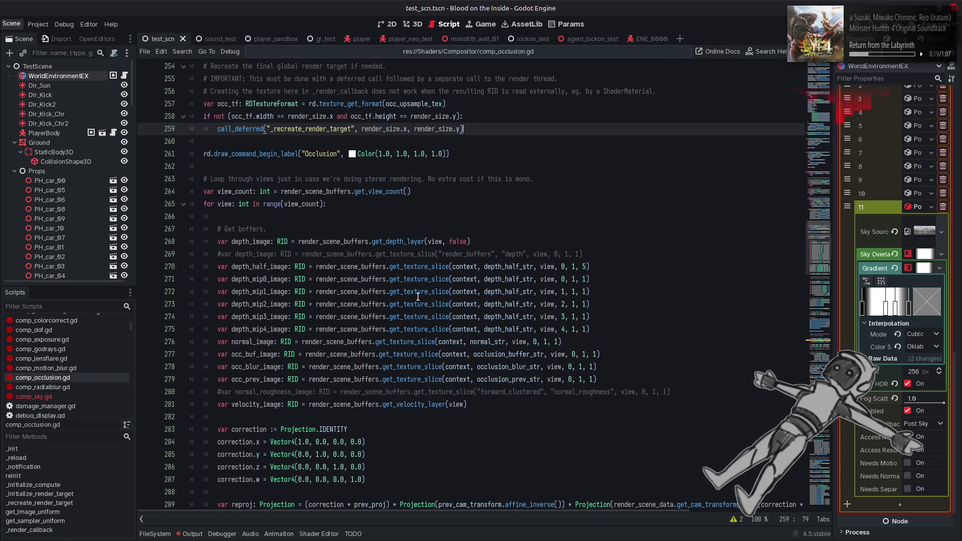
# Open the get_texture_slice help page from its tooltip in comp_occlusion.gd
pyautogui.moveTo(418, 296)
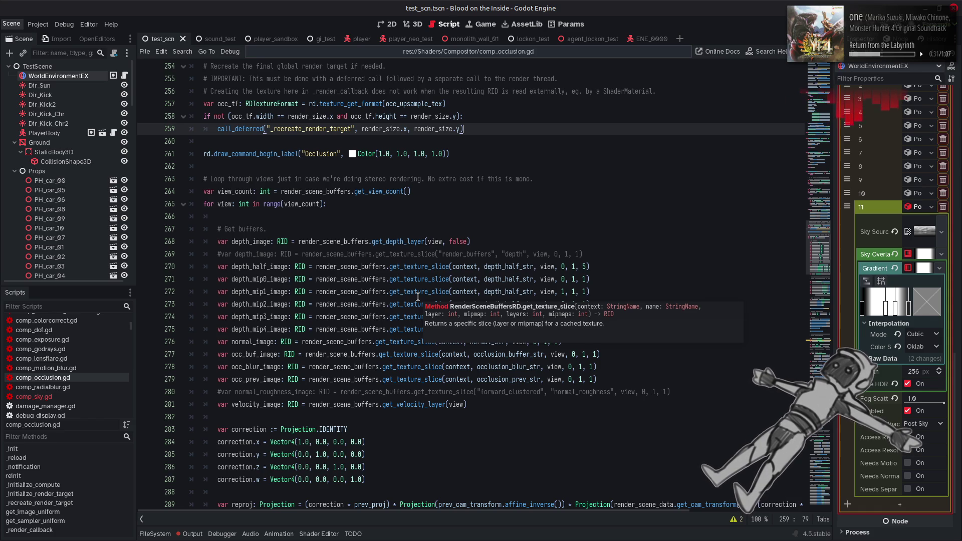
pyautogui.click(509, 308)
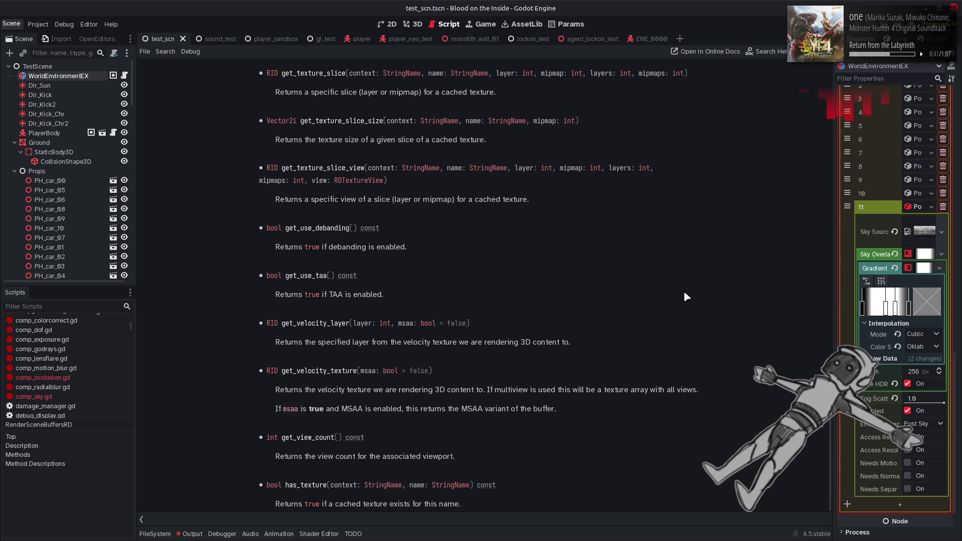
# Return to comp_sky.gd at lines 273–274, then switch to the Desmos browser window
pyautogui.scroll(3, 685, 296)
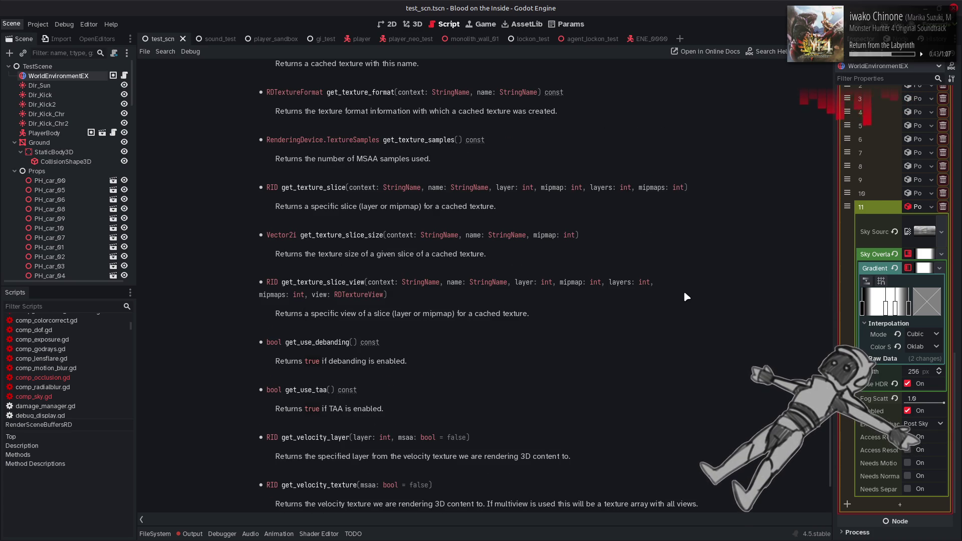
pyautogui.scroll(4, 685, 297)
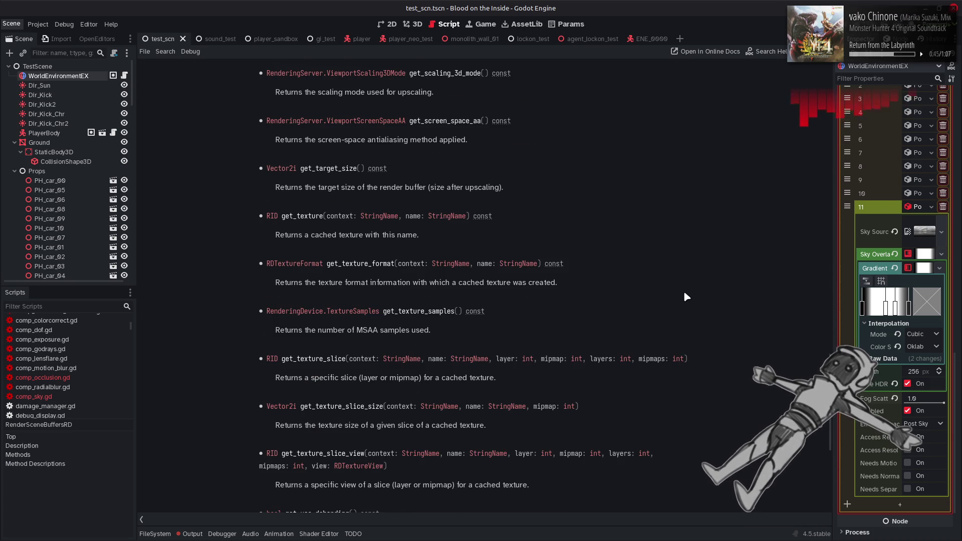
pyautogui.scroll(-4, 686, 296)
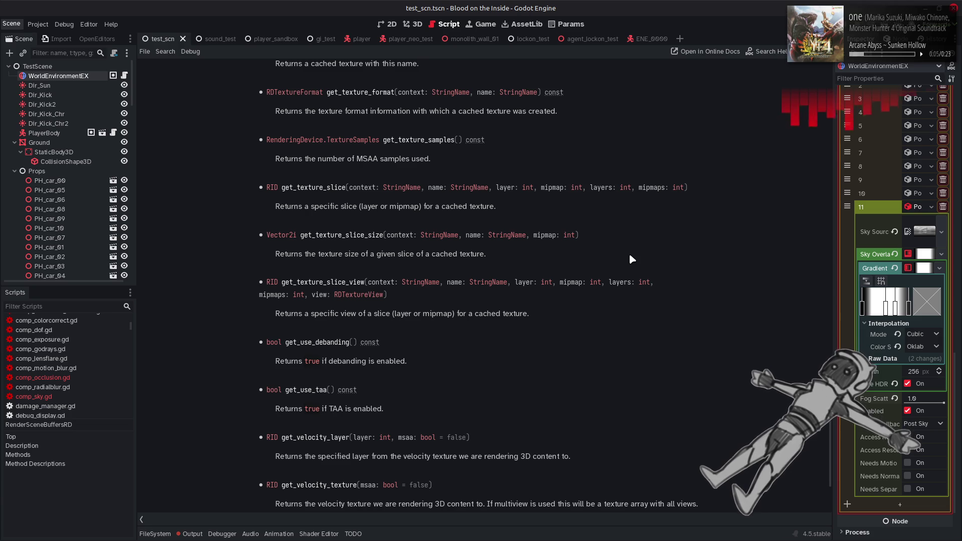
pyautogui.hotkey('alt', 'Left')
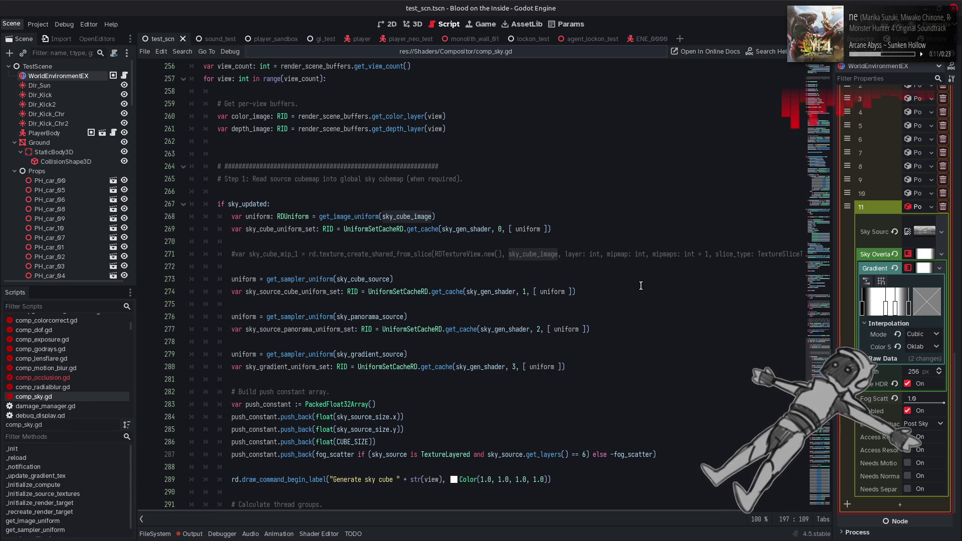
pyautogui.click(640, 286)
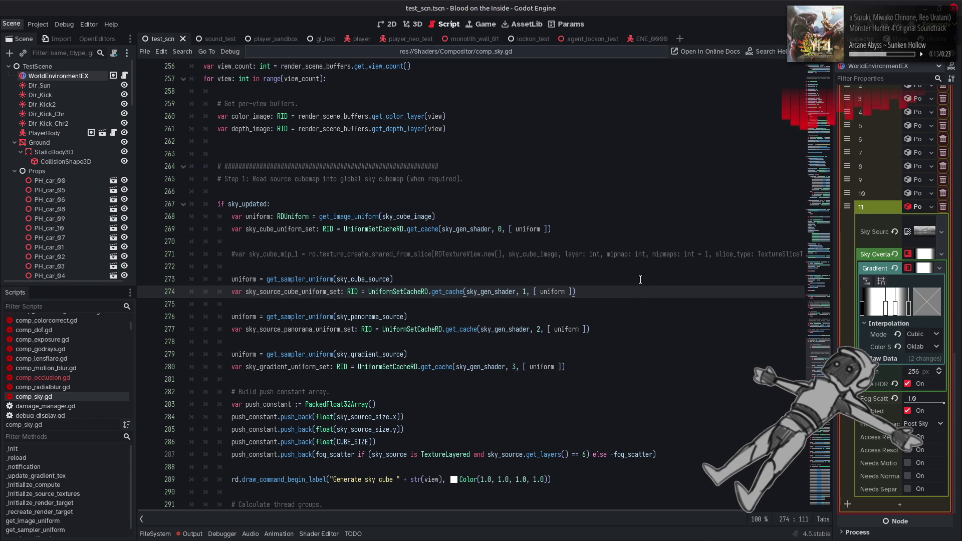
pyautogui.click(640, 278)
pyautogui.hotkey('alt', 'Tab')
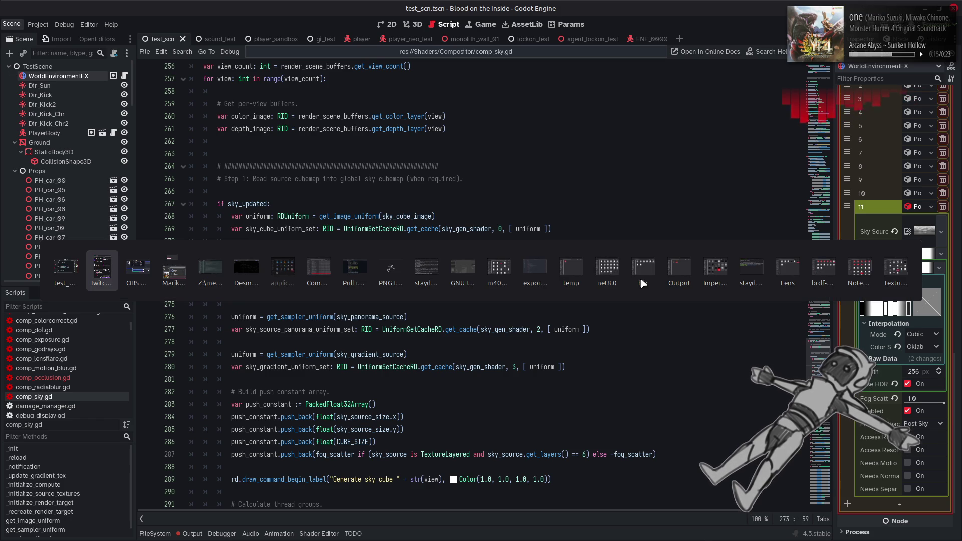
pyautogui.hotkey('alt', 'Tab')
pyautogui.hotkey('alt', 'Tab')
pyautogui.hotkey('alt', 'Tab')
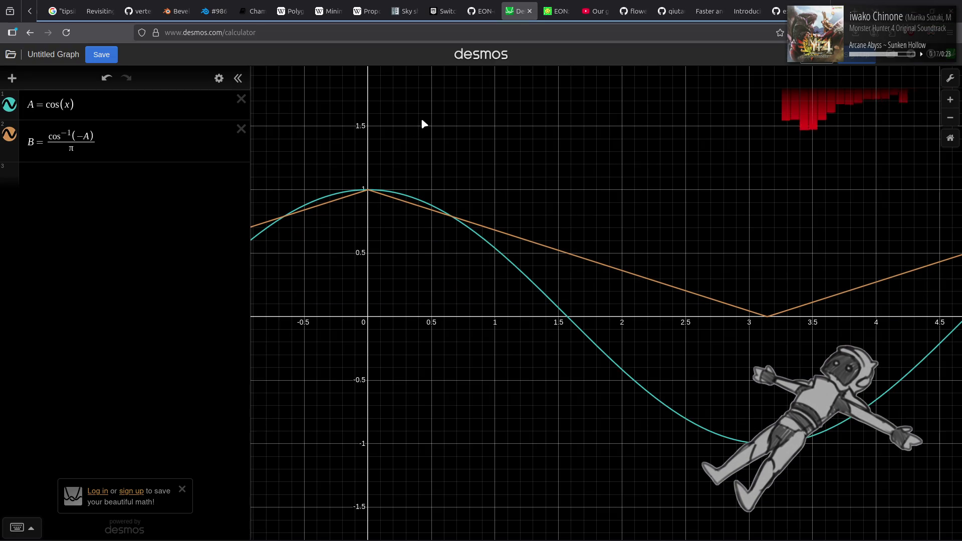
# In a new browser tab, search Google for 'glsl compute shader access cubemap mipmaps'
pyautogui.rightClick(518, 11)
pyautogui.click(532, 18)
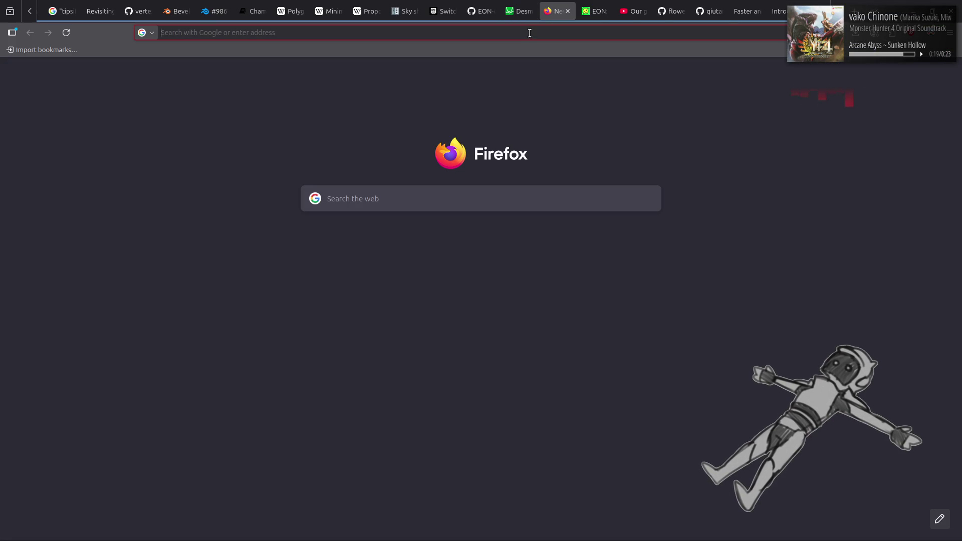
pyautogui.write('glsl ')
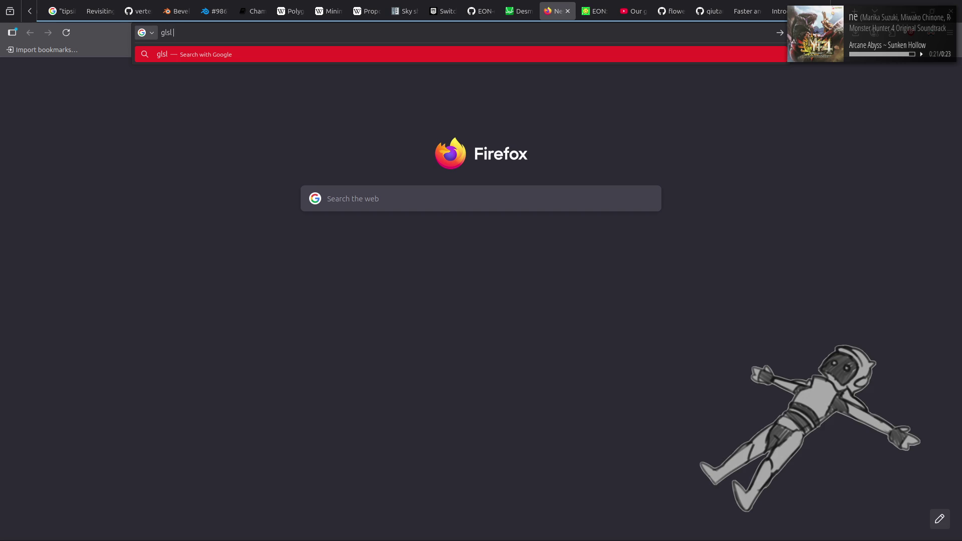
pyautogui.write('compute sh')
pyautogui.write('ade')
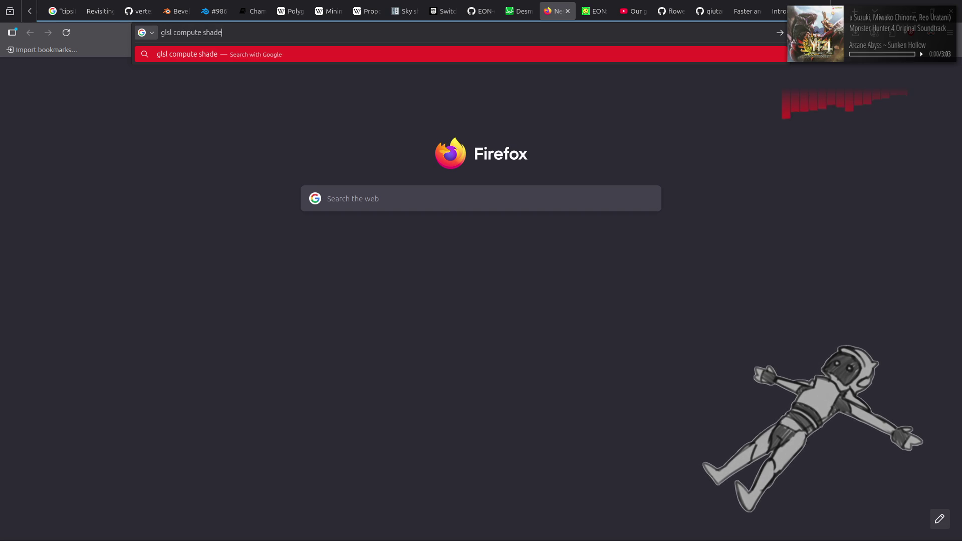
pyautogui.write('r access cu')
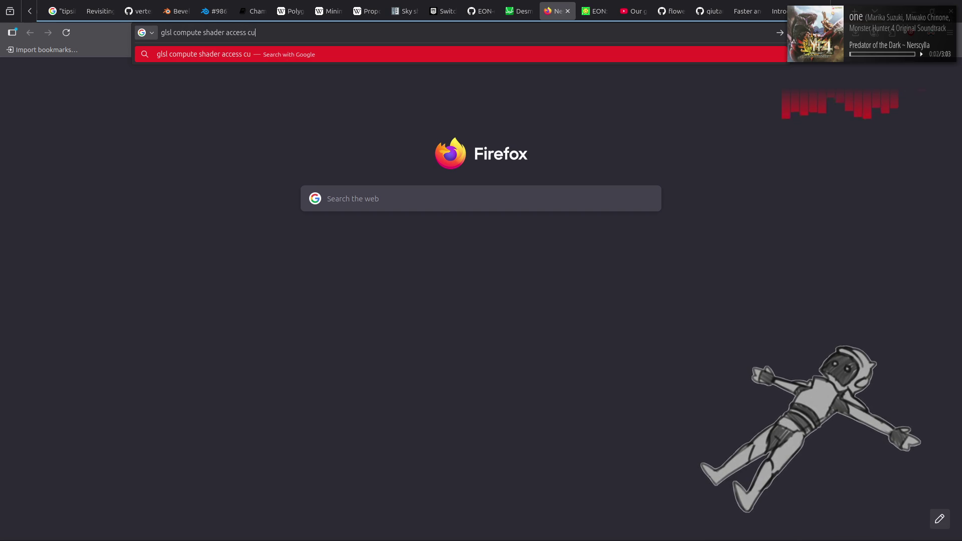
pyautogui.write('bemap mipmaps')
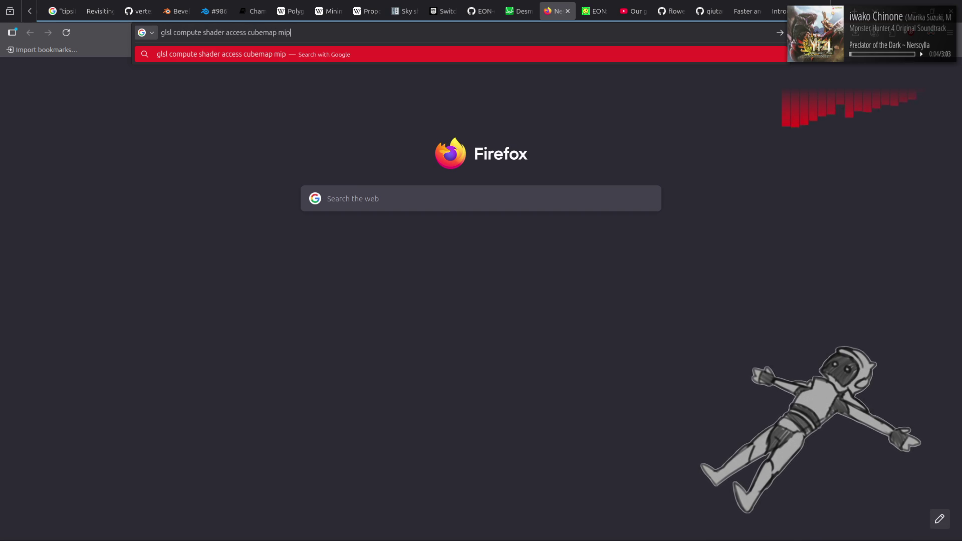
pyautogui.press('Return')
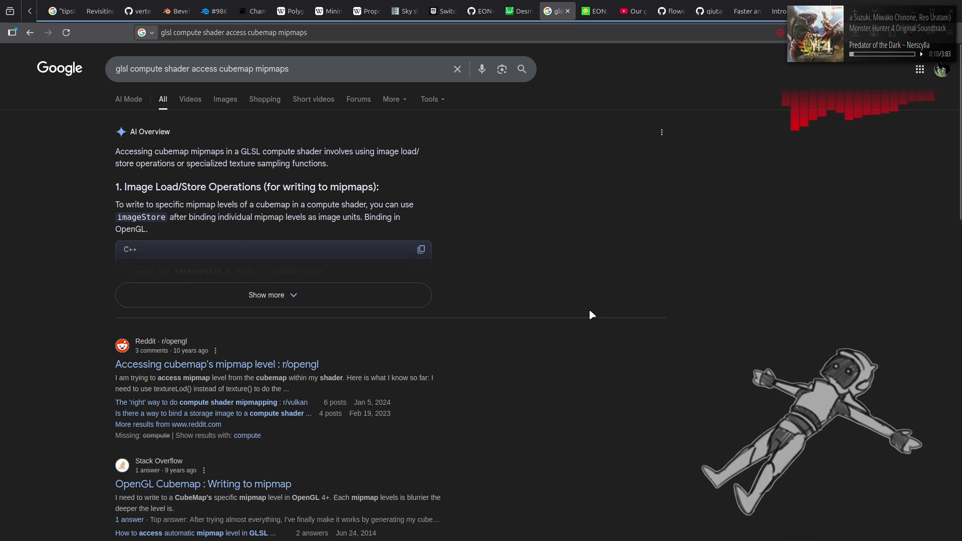
# Expand the AI overview on textureLod and imageStore, then read down to the Reddit and Stack Overflow results
pyautogui.click(344, 298)
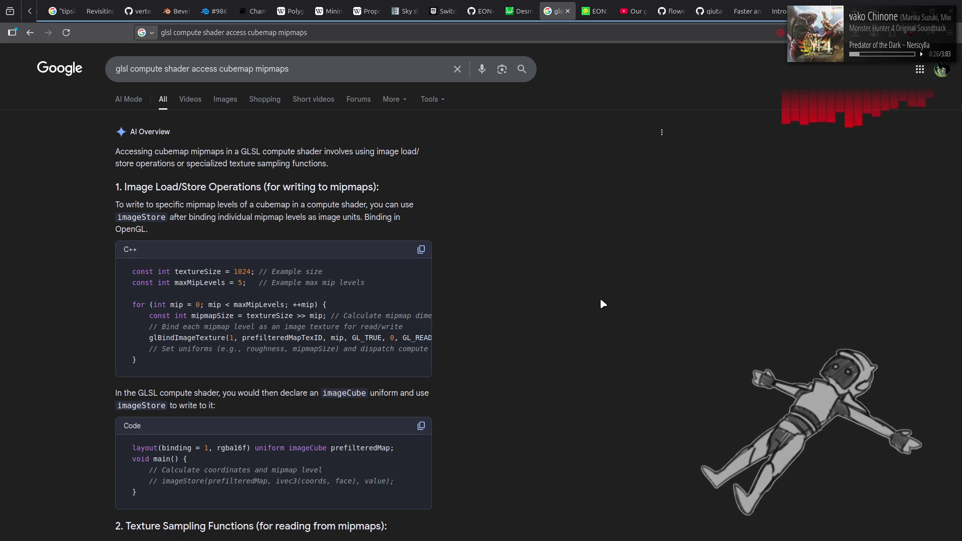
pyautogui.scroll(-3, 602, 303)
pyautogui.scroll(-4, 610, 302)
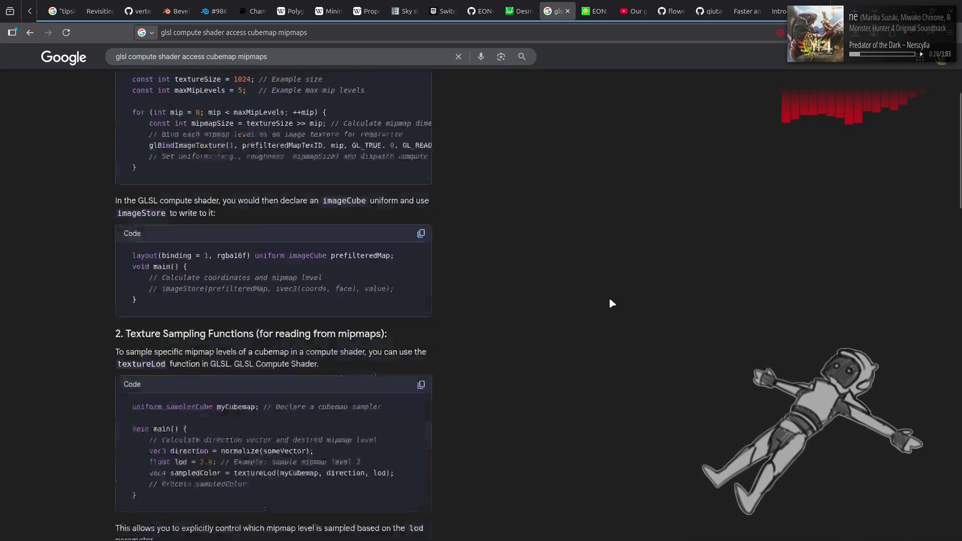
pyautogui.scroll(-4, 655, 319)
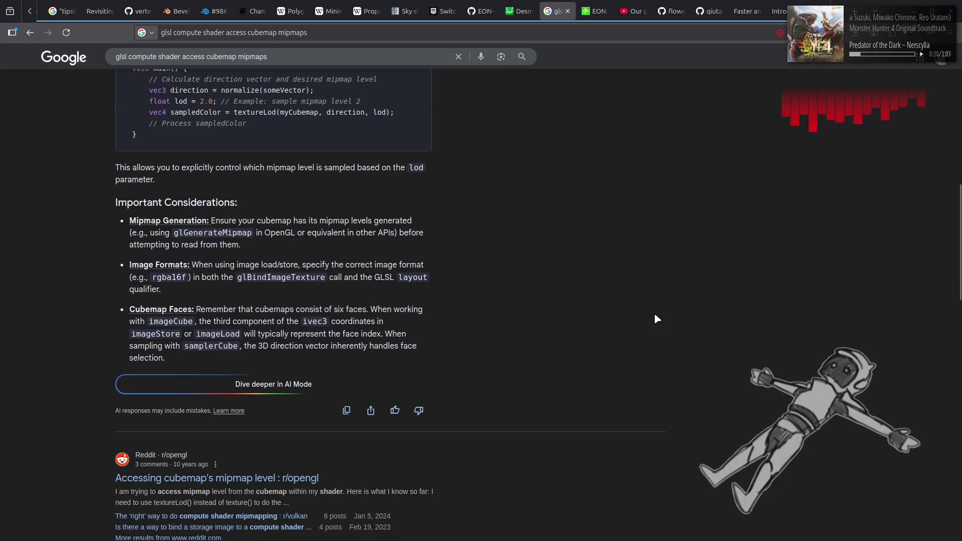
pyautogui.scroll(-4, 656, 319)
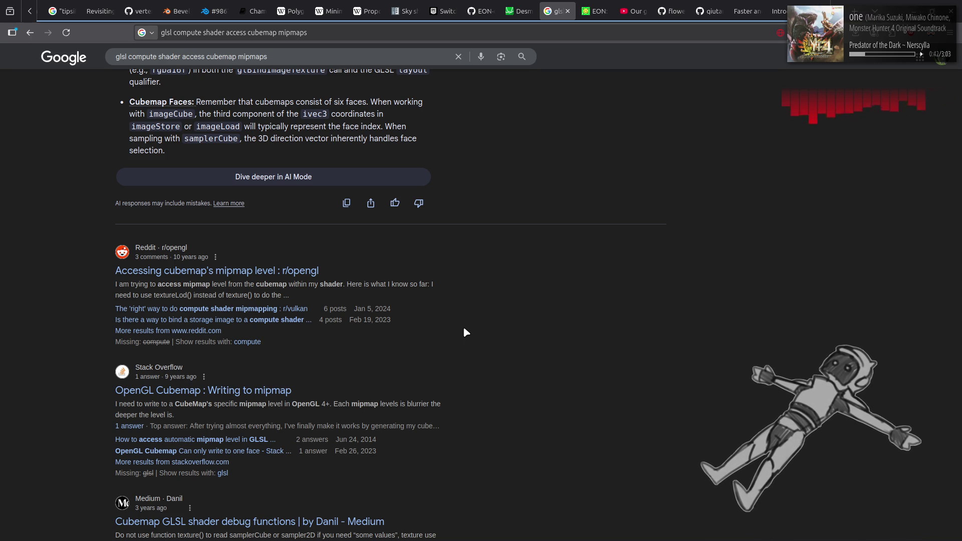
pyautogui.click(253, 308)
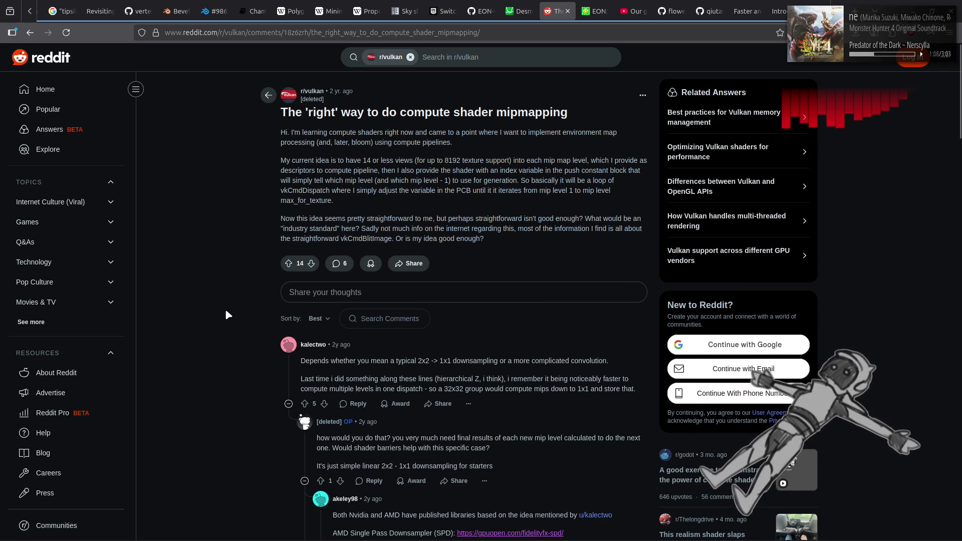
pyautogui.scroll(-3, 224, 308)
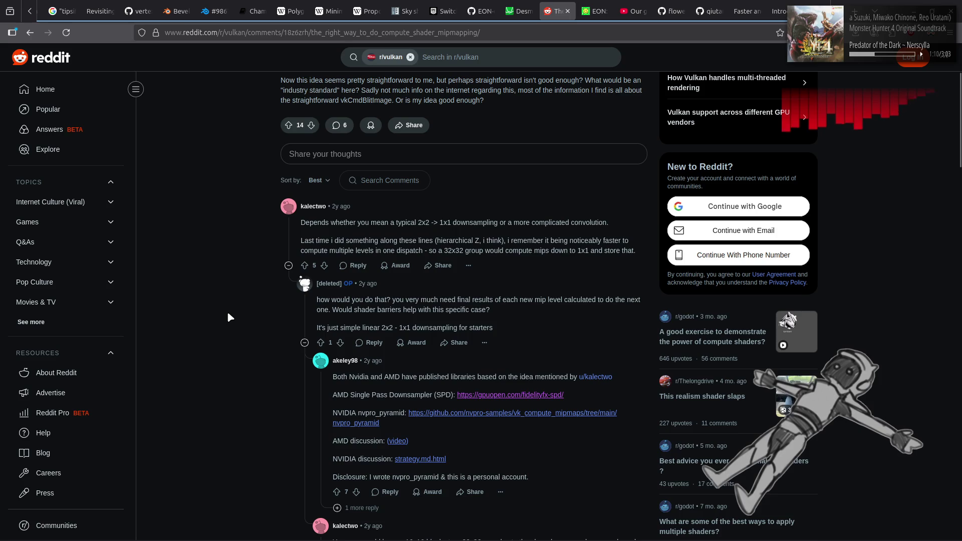
pyautogui.scroll(-2, 227, 317)
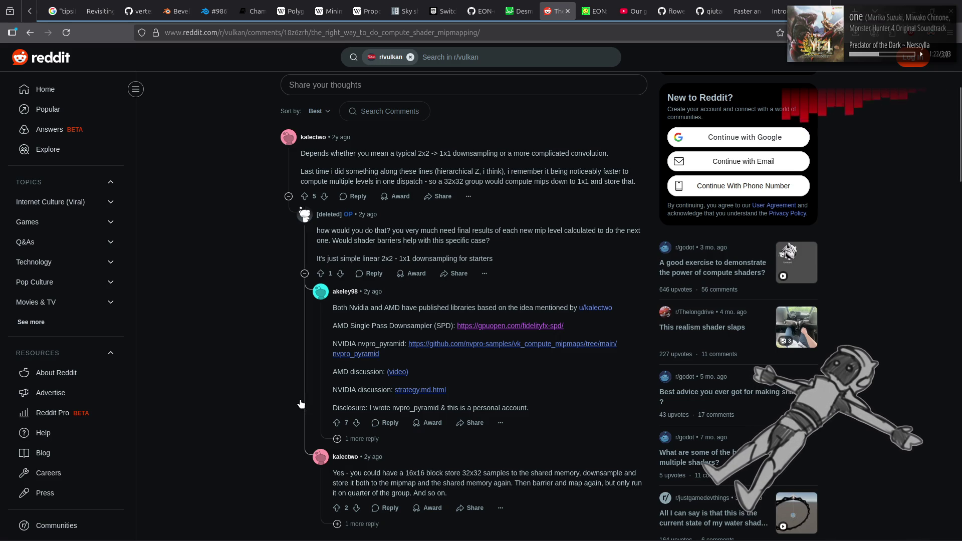
pyautogui.moveTo(369, 408); pyautogui.dragTo(445, 408)
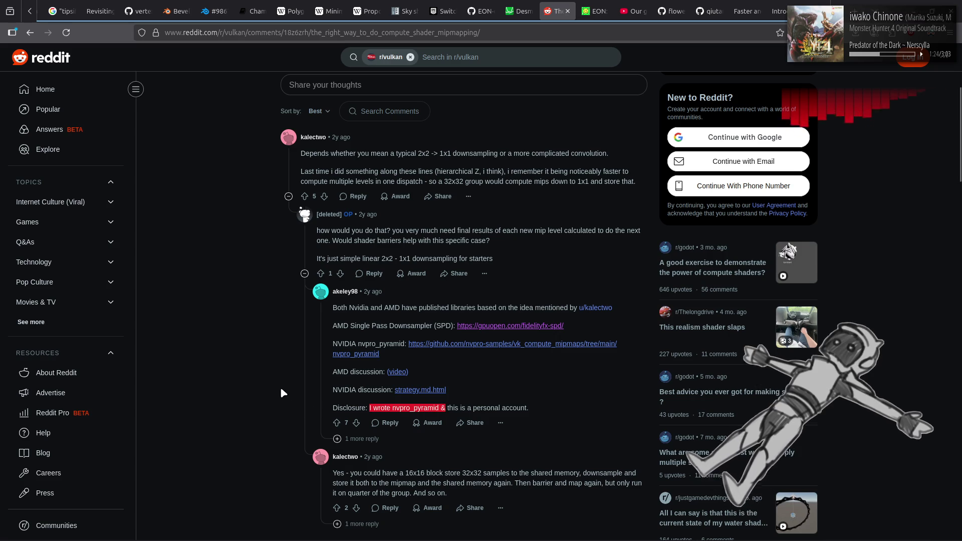
pyautogui.click(230, 365)
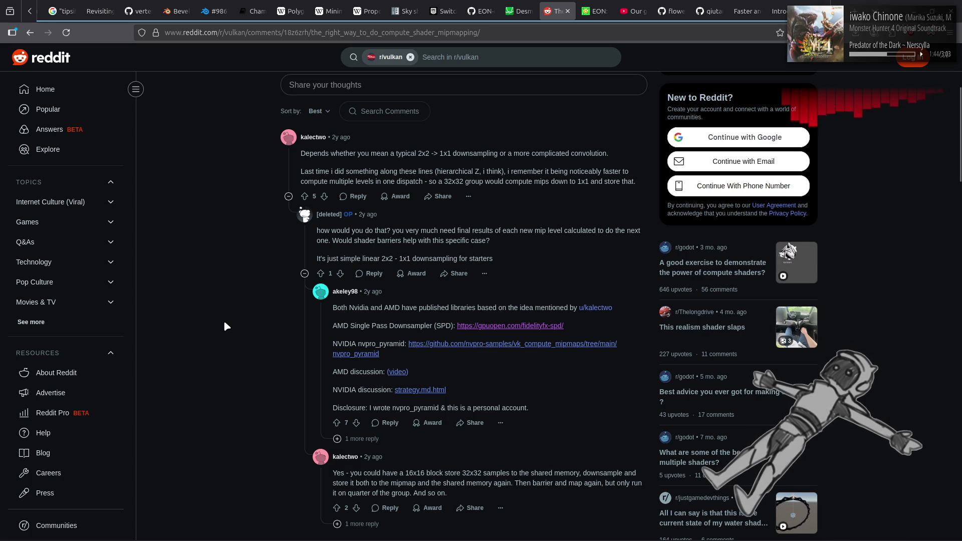
pyautogui.hotkey('alt', 'Left')
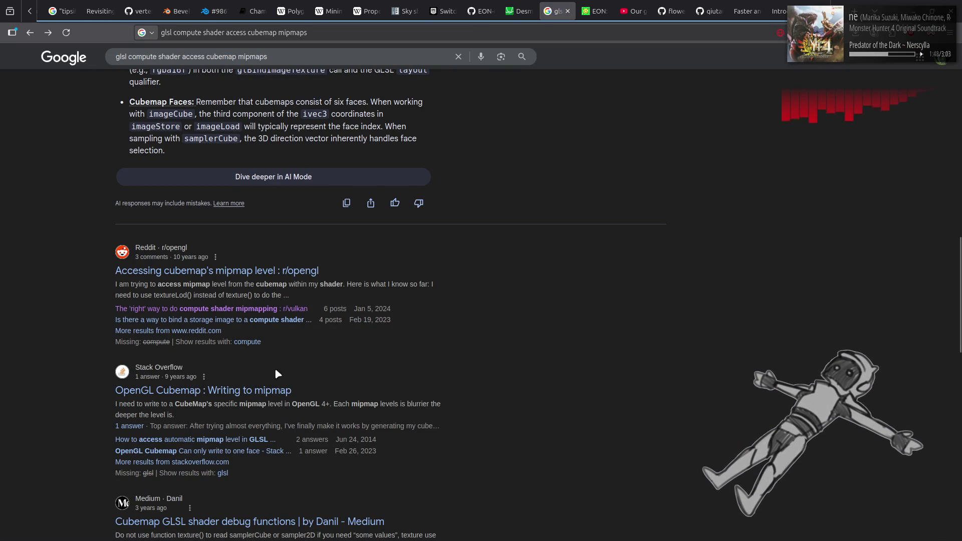
# Read the Stack Overflow question 'OpenGL Cubemap: Writing to mipmap' and its answer
pyautogui.click(273, 390)
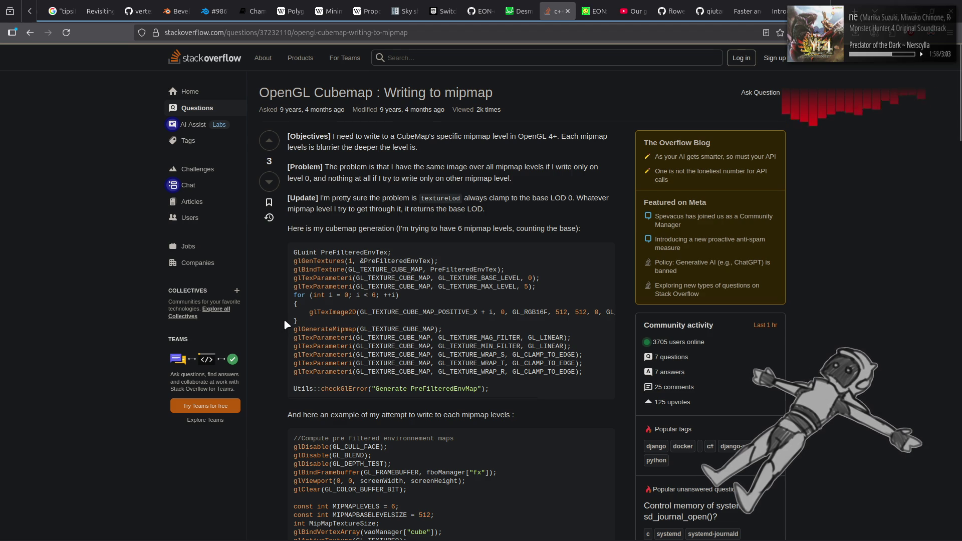
pyautogui.scroll(-5, 279, 323)
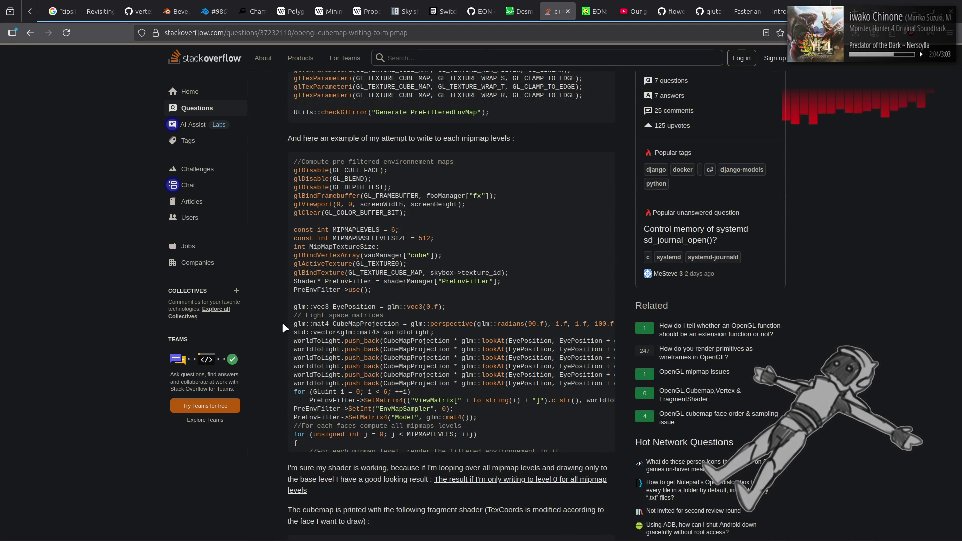
pyautogui.scroll(-5, 282, 324)
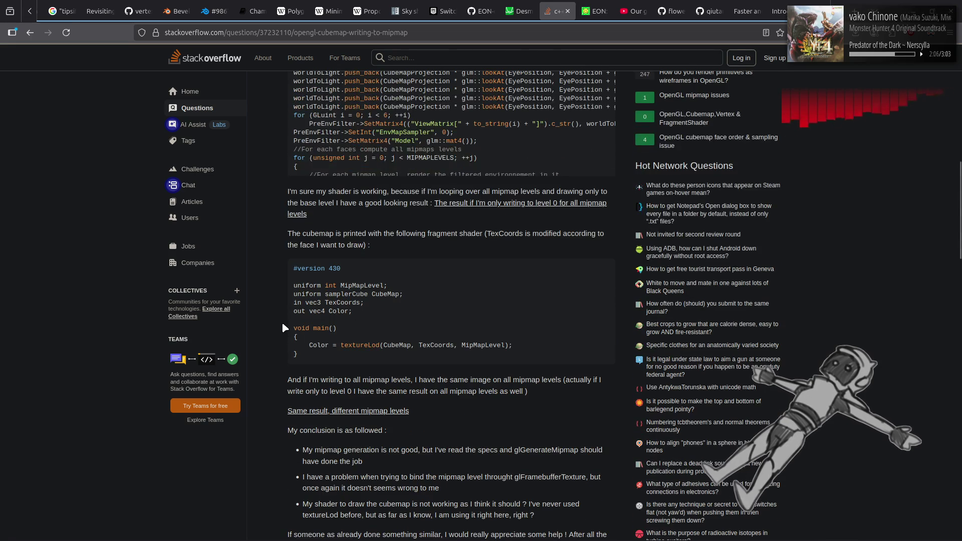
pyautogui.scroll(-8, 283, 325)
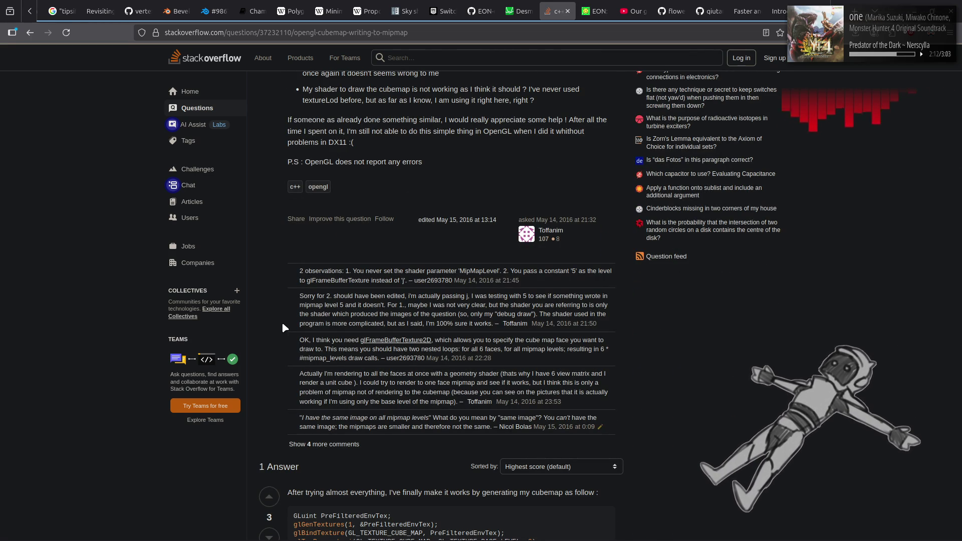
pyautogui.scroll(-5, 283, 327)
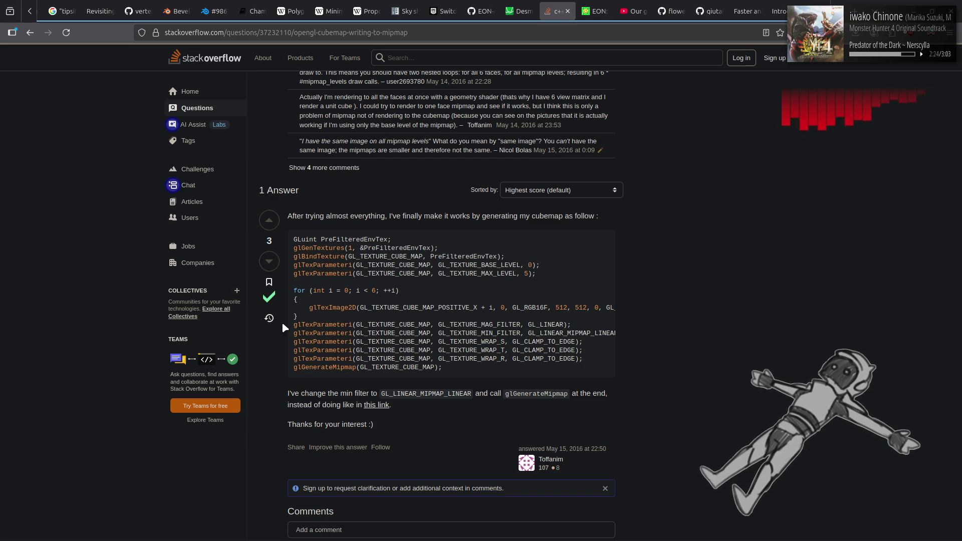
# Back in the results, open the Panda3D thread on writing mipmap levels and read past the setShaderInput answer
pyautogui.hotkey('alt', 'Left')
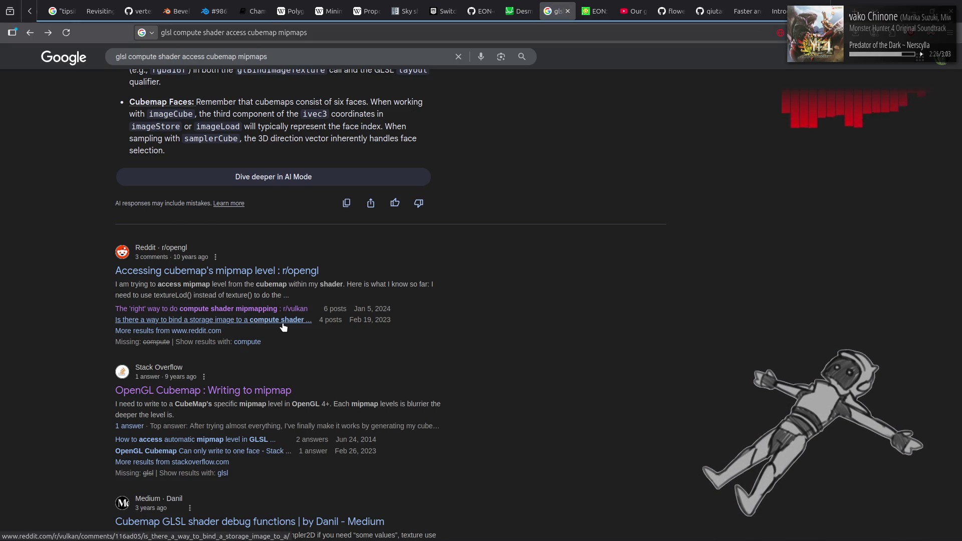
pyautogui.scroll(-4, 547, 281)
pyautogui.scroll(-3, 548, 278)
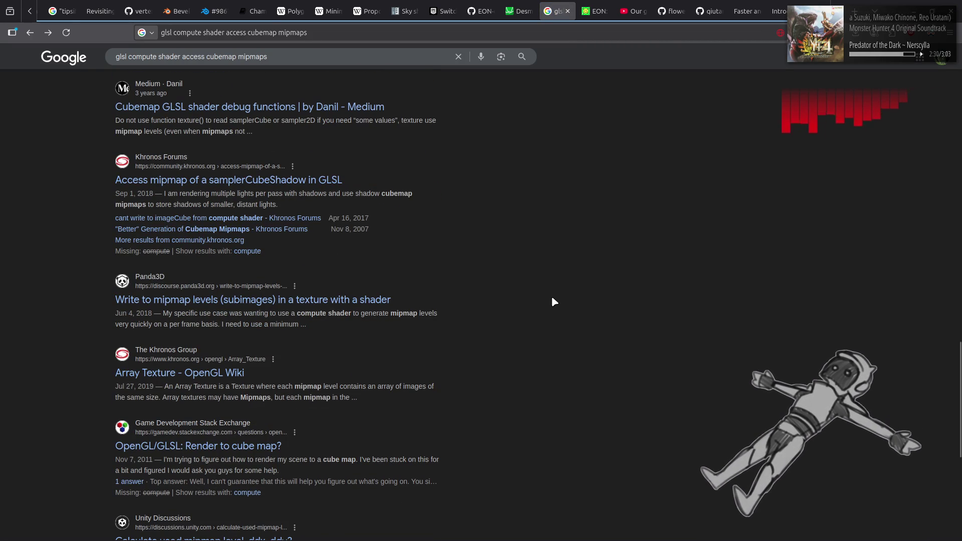
pyautogui.click(382, 301)
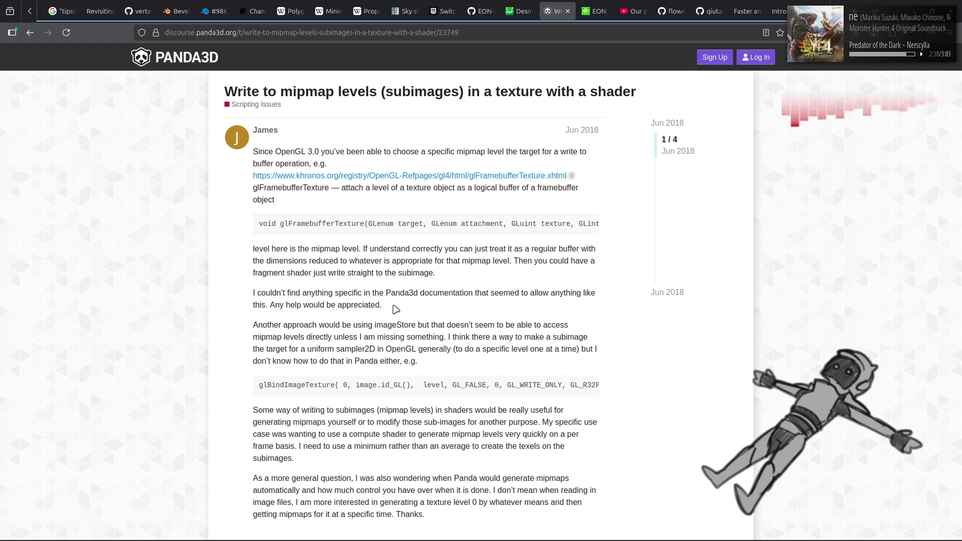
pyautogui.scroll(-2, 395, 309)
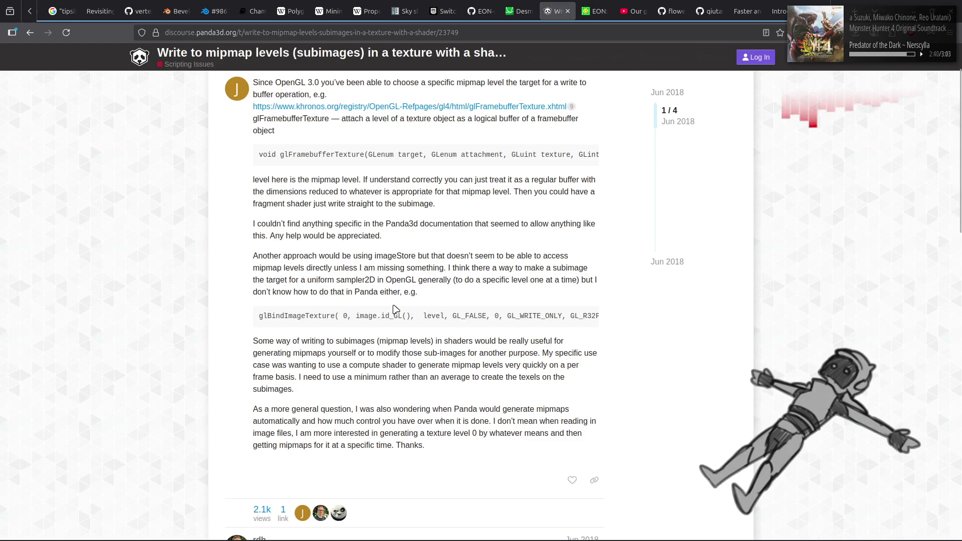
pyautogui.scroll(-5, 396, 309)
pyautogui.scroll(-1, 396, 309)
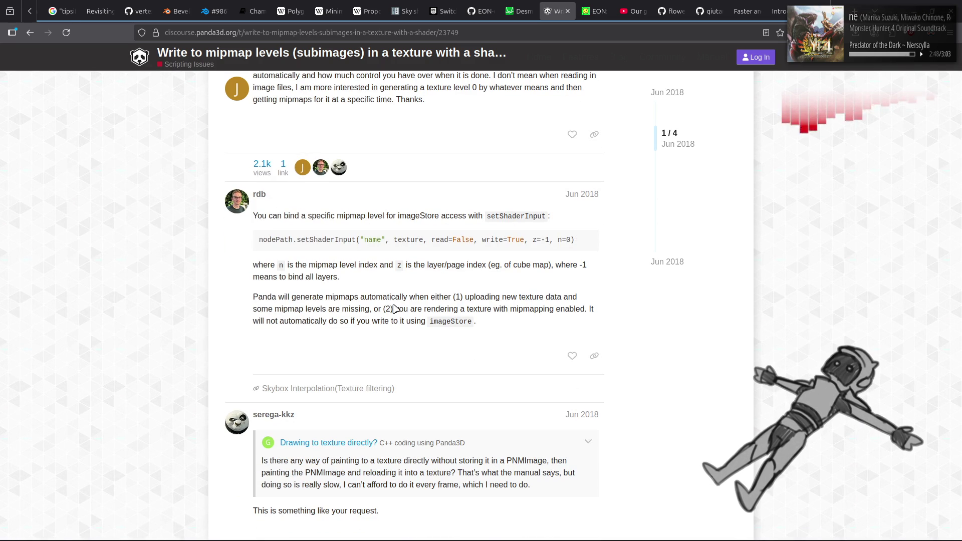
pyautogui.scroll(-5, 395, 308)
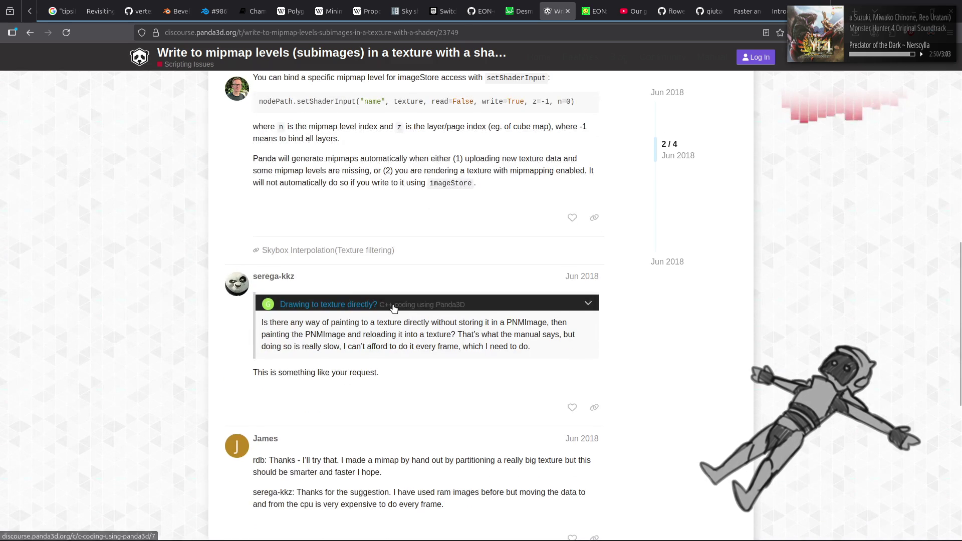
# Return to the Google results and open alinloghin.com's 'Compute shaders for IBL' article
pyautogui.hotkey('alt', 'Left')
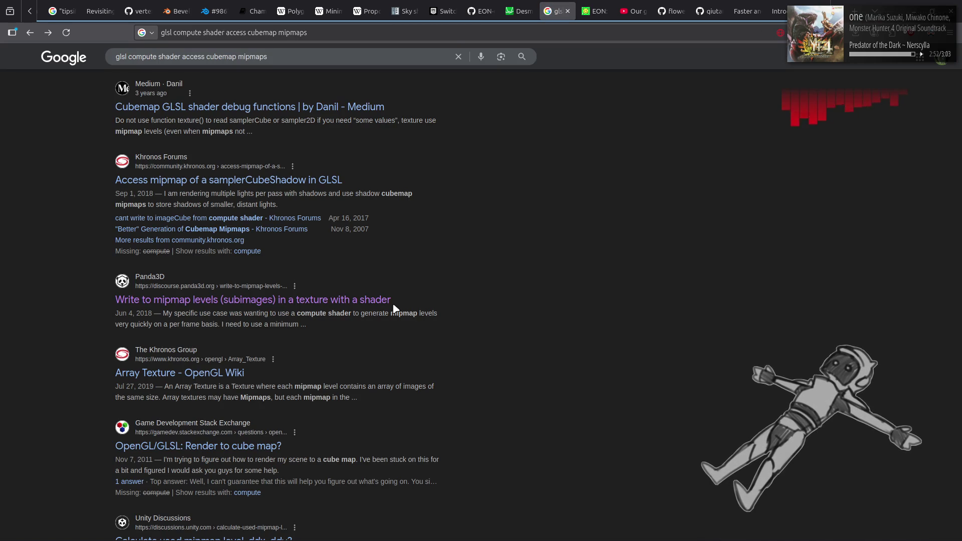
pyautogui.scroll(-4, 394, 307)
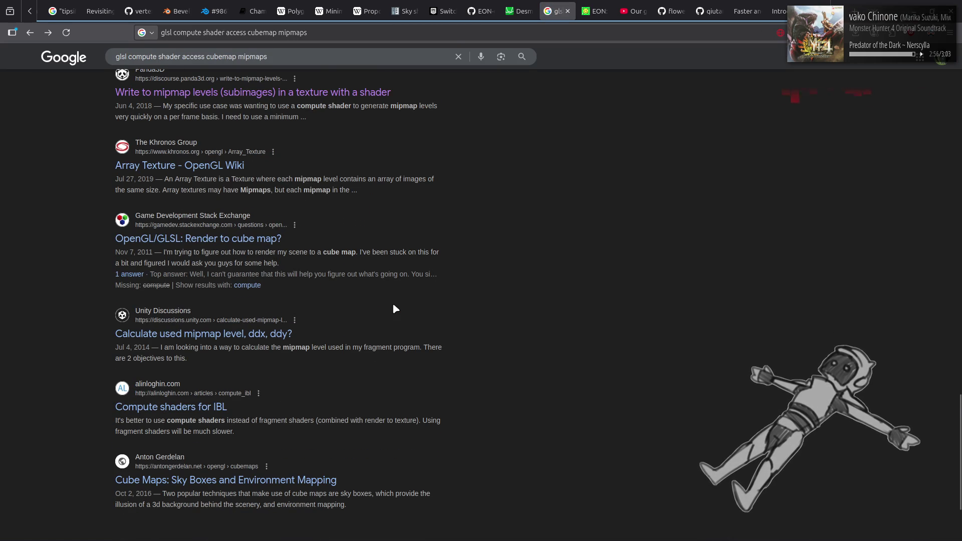
pyautogui.scroll(-2, 393, 308)
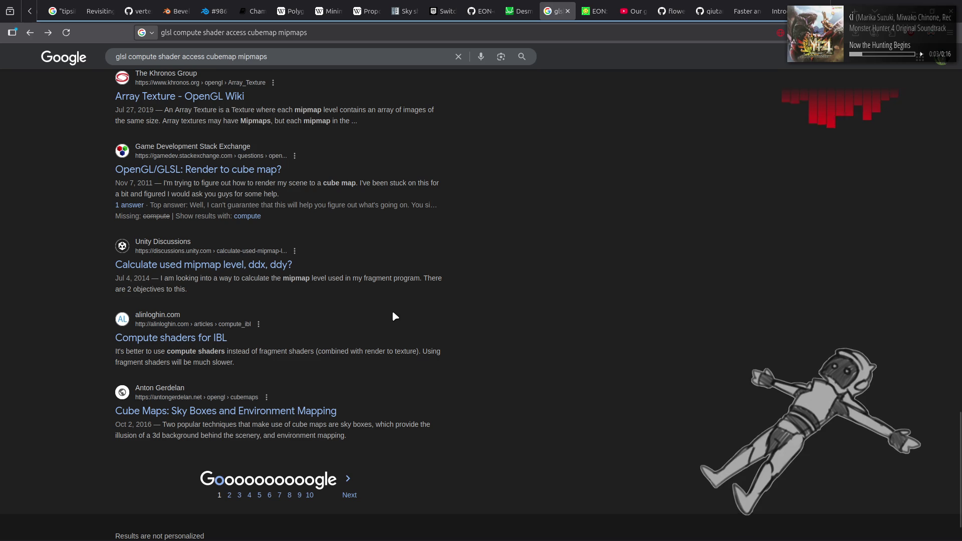
pyautogui.click(216, 343)
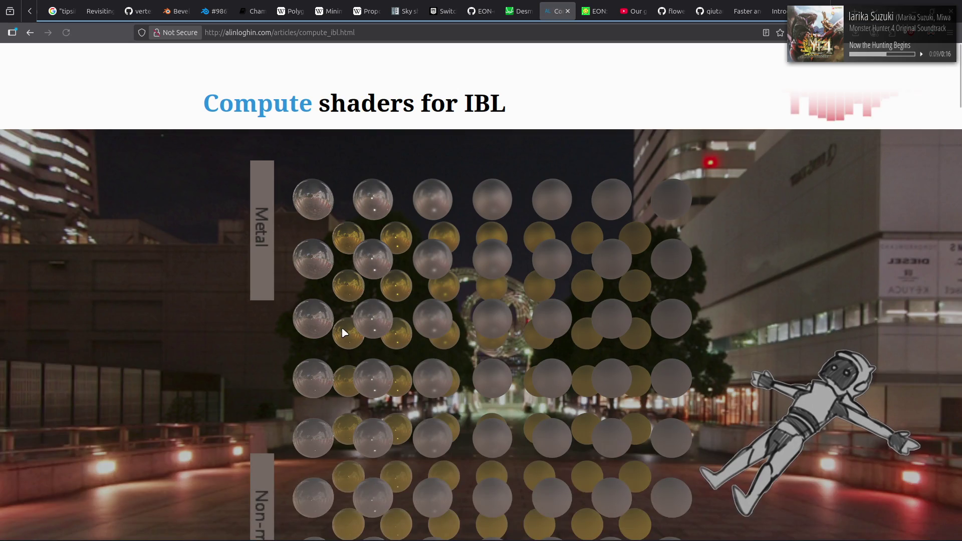
# Read the article down to the Irradiance Map imageCube code
pyautogui.scroll(-5, 339, 326)
pyautogui.scroll(5, 204, 318)
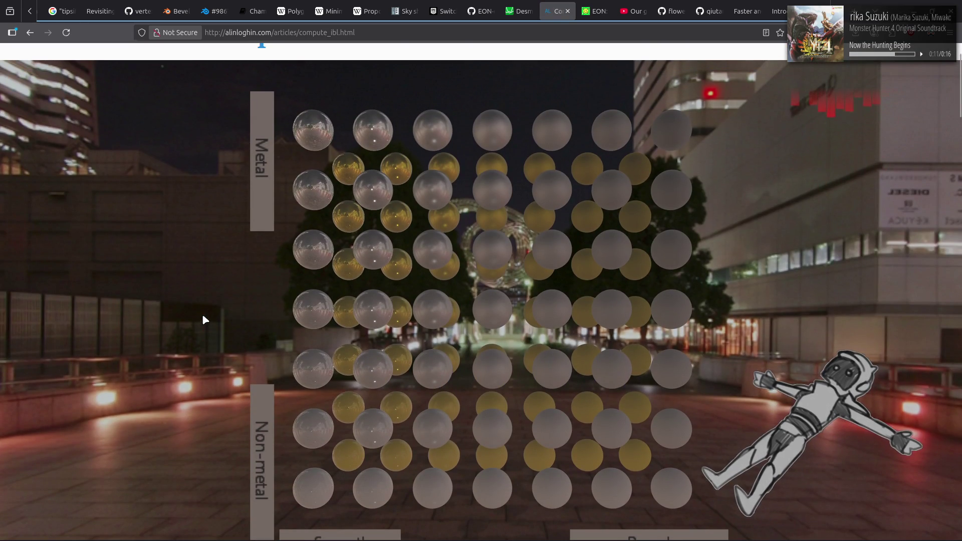
pyautogui.scroll(-1, 215, 322)
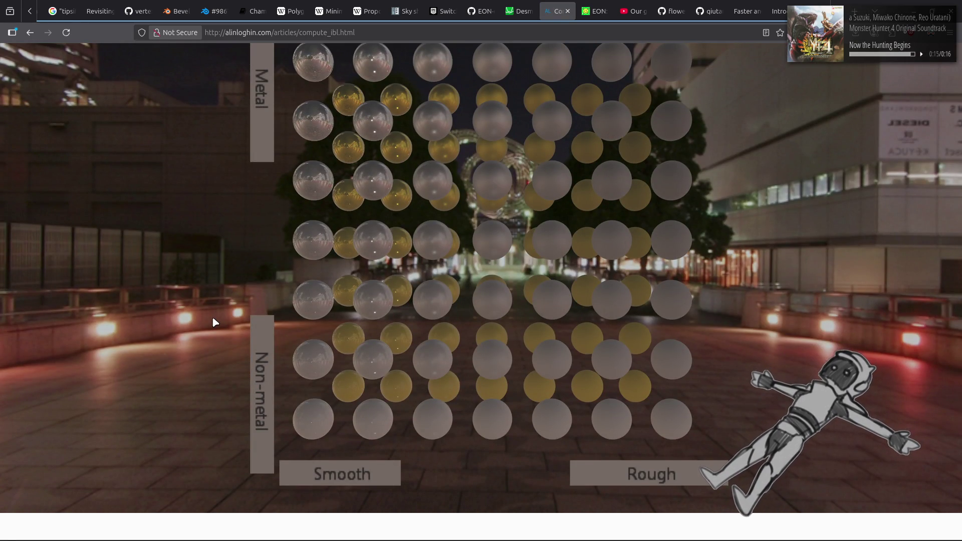
pyautogui.scroll(-5, 215, 322)
pyautogui.scroll(-5, 134, 292)
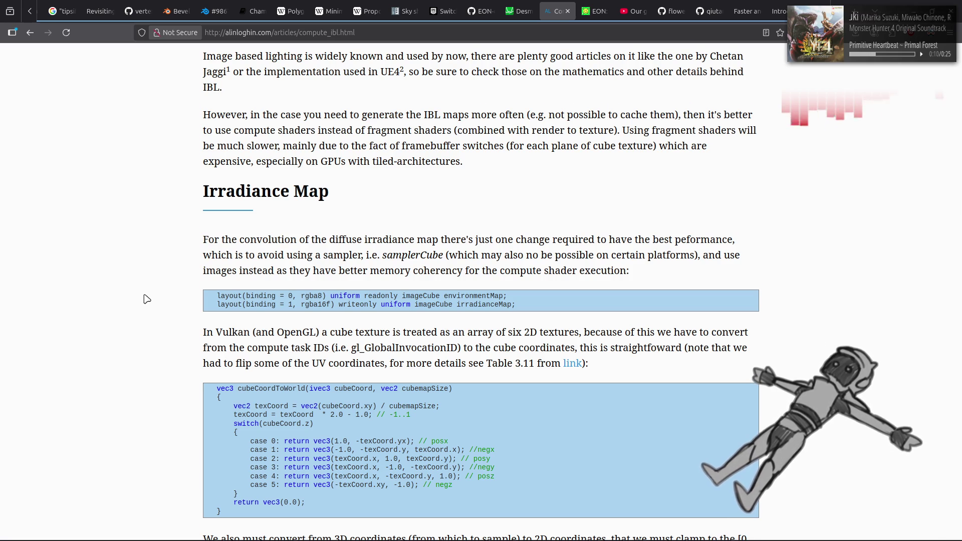
# Read past the imageStore block to the Pre-filtered Map's per-mip glBindImageTexture loop
pyautogui.scroll(-3, 146, 299)
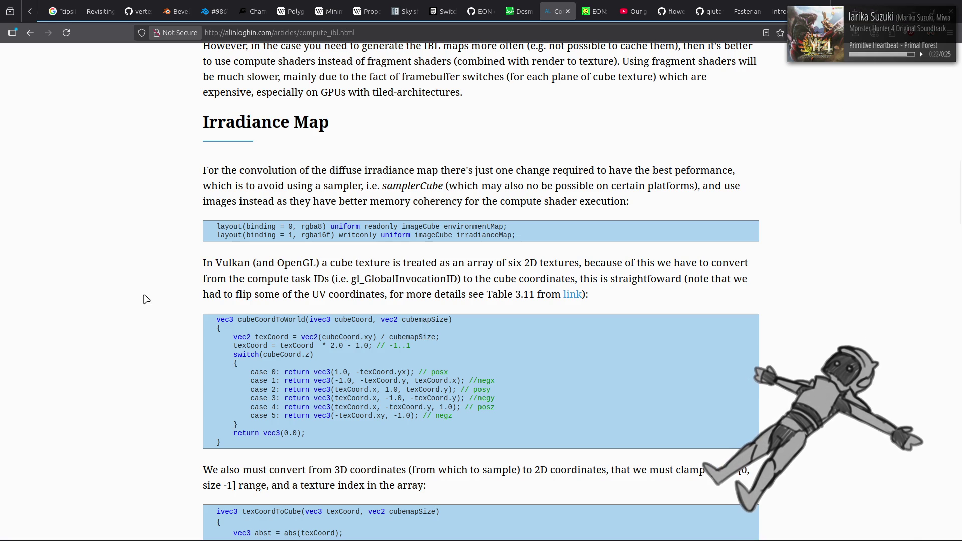
pyautogui.scroll(-4, 146, 299)
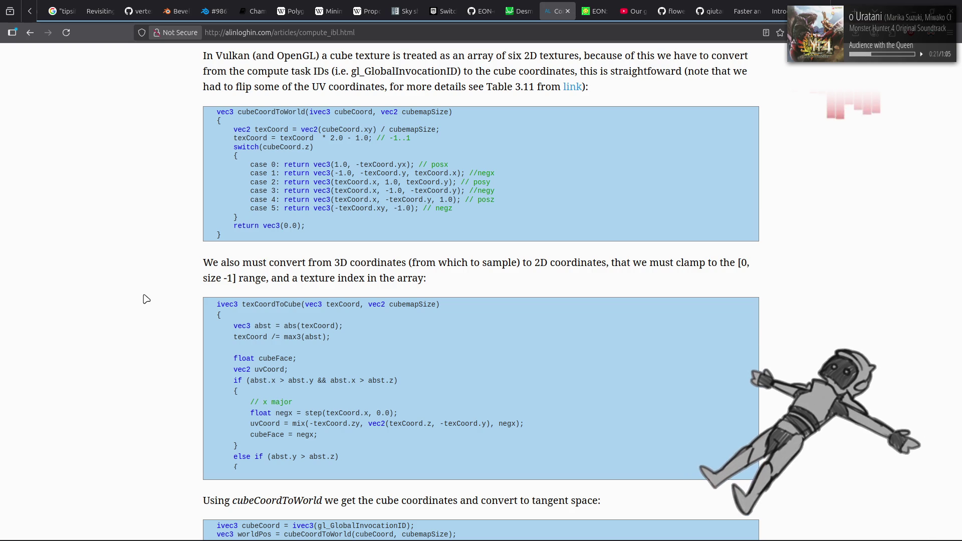
pyautogui.scroll(-4, 138, 294)
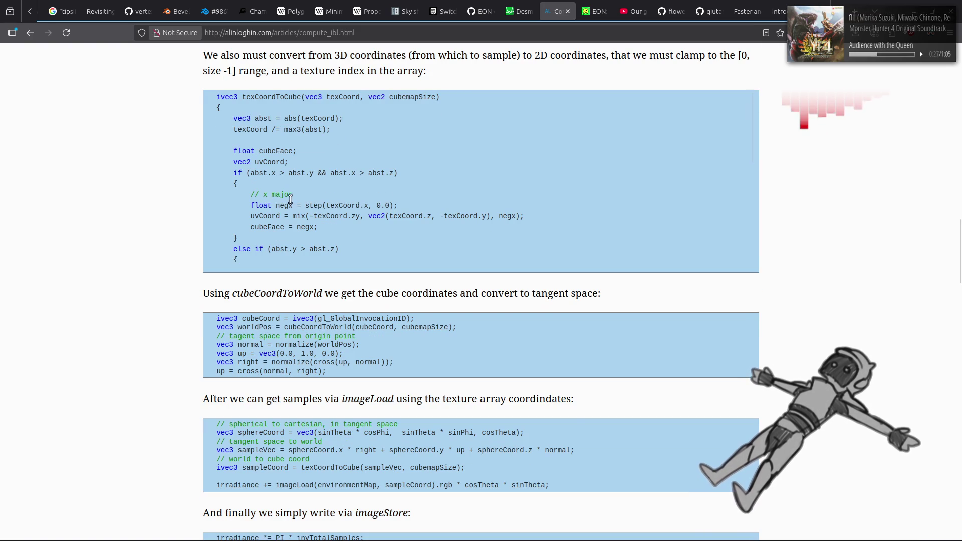
pyautogui.scroll(-2, 285, 210)
pyautogui.scroll(-4, 295, 200)
pyautogui.scroll(-2, 295, 200)
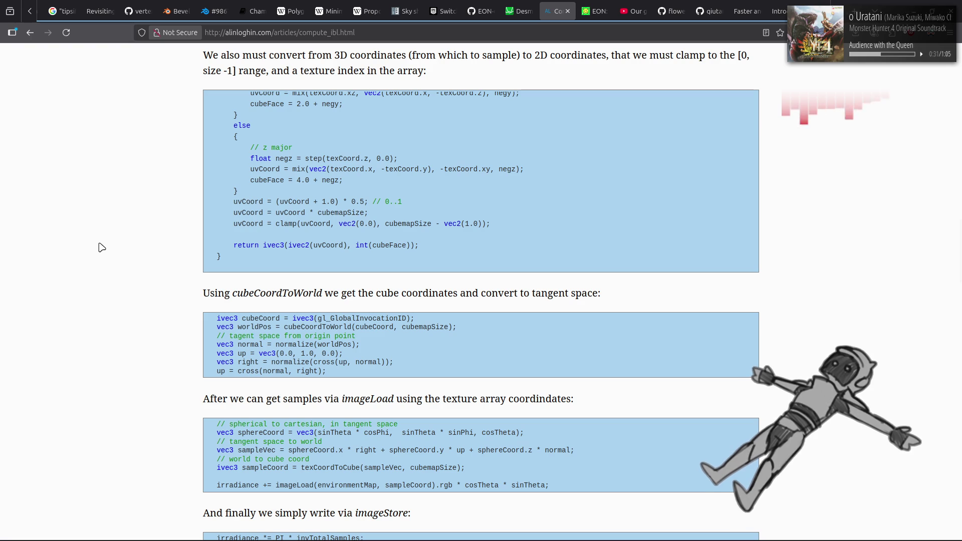
pyautogui.scroll(-7, 103, 248)
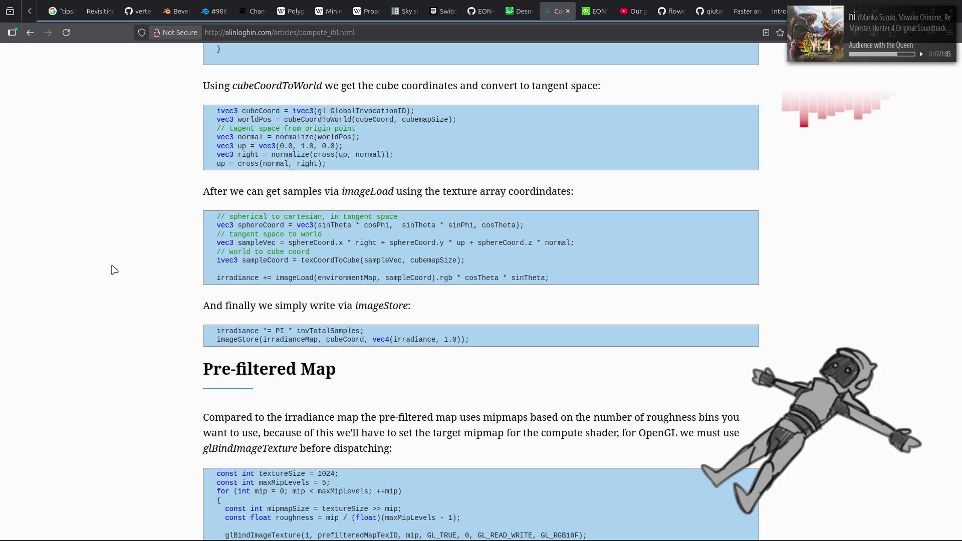
# Scroll the alinloghin.com article down to the Vulkan paragraph about per-mip image views
pyautogui.scroll(-5, 114, 270)
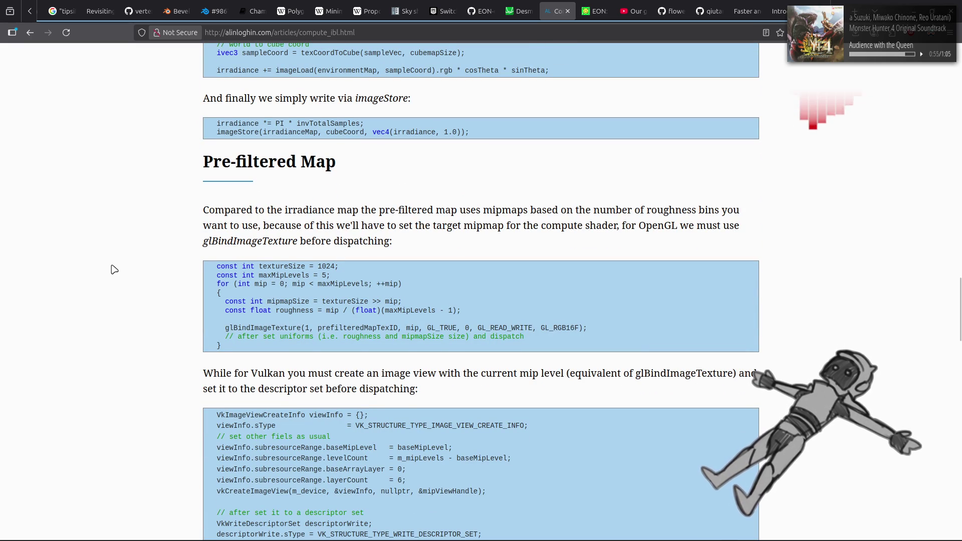
pyautogui.scroll(-2, 114, 270)
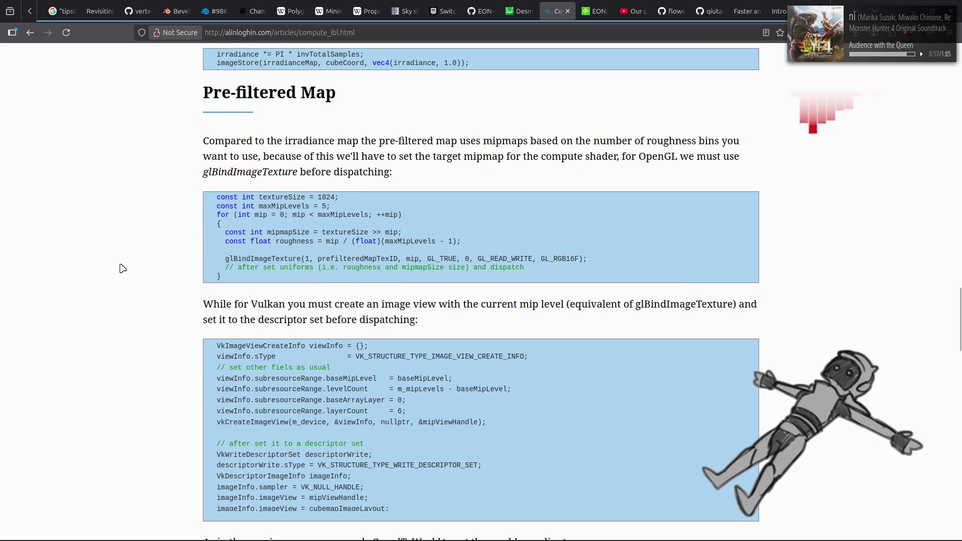
pyautogui.scroll(-2, 126, 268)
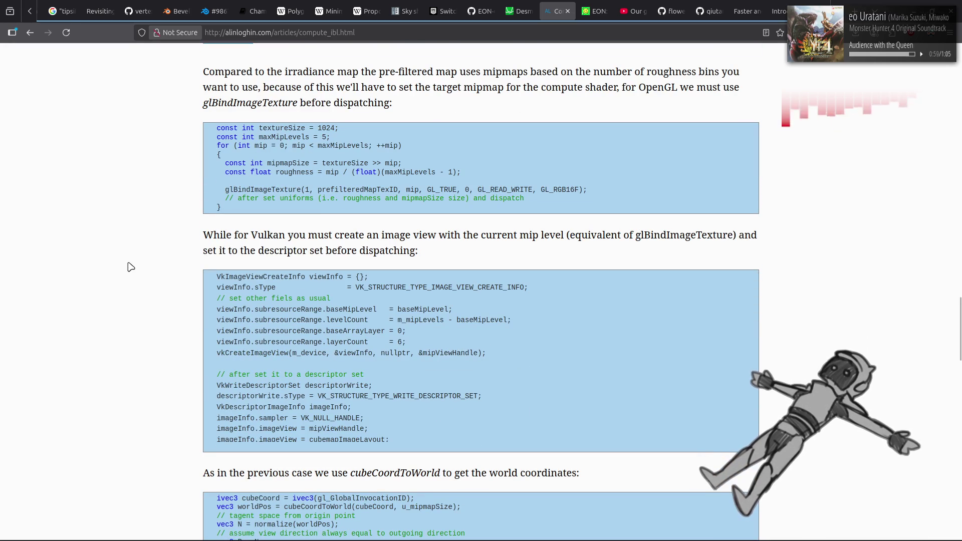
pyautogui.moveTo(412, 239); pyautogui.dragTo(435, 238)
pyautogui.click(126, 298)
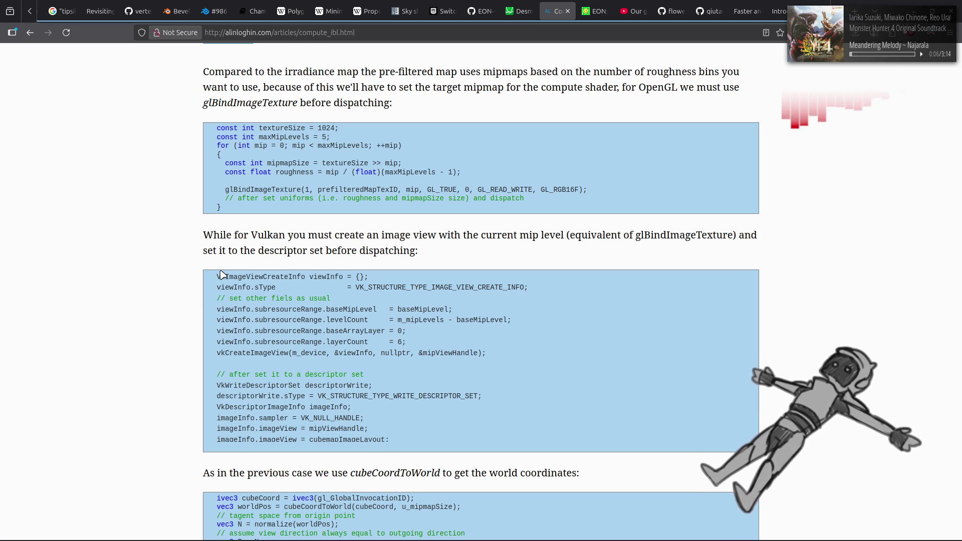
# Read through the Vulkan image-view code block, then return to comp_sky.gd in Godot
pyautogui.scroll(2, 365, 335)
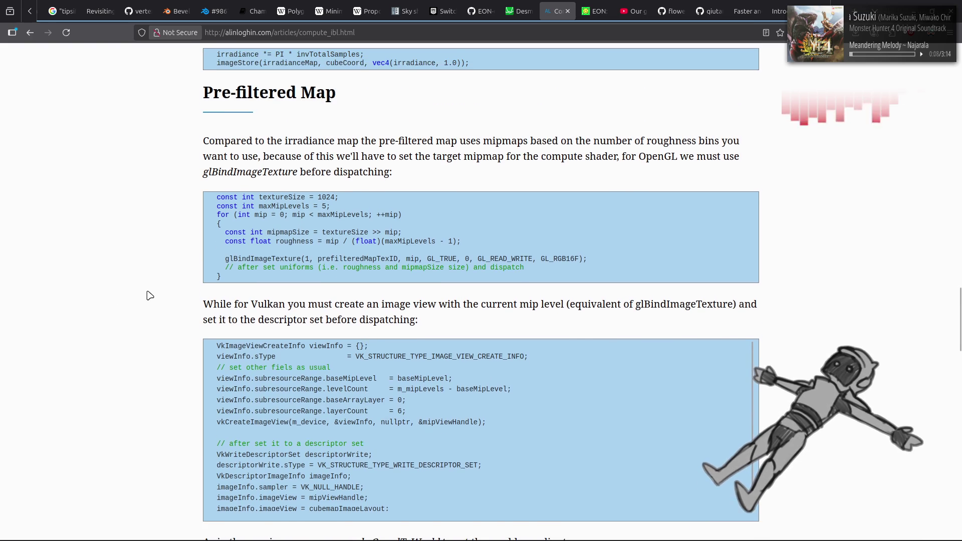
pyautogui.scroll(-2, 149, 295)
pyautogui.scroll(-1, 207, 373)
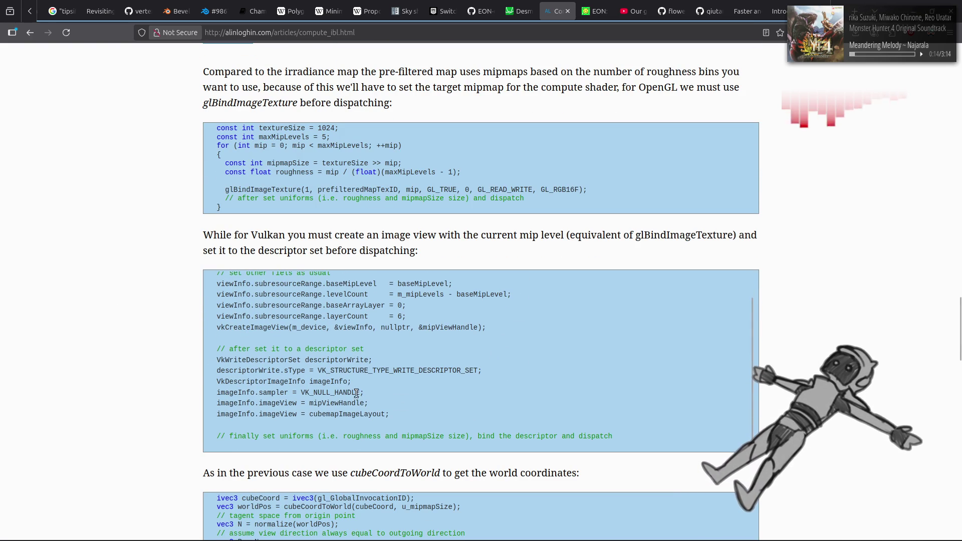
pyautogui.scroll(1, 355, 390)
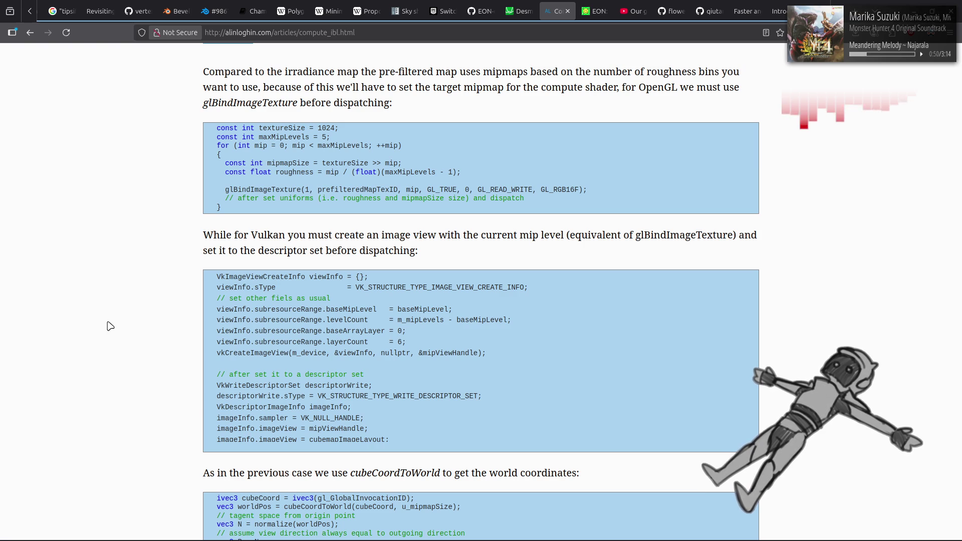
pyautogui.scroll(-2, 312, 357)
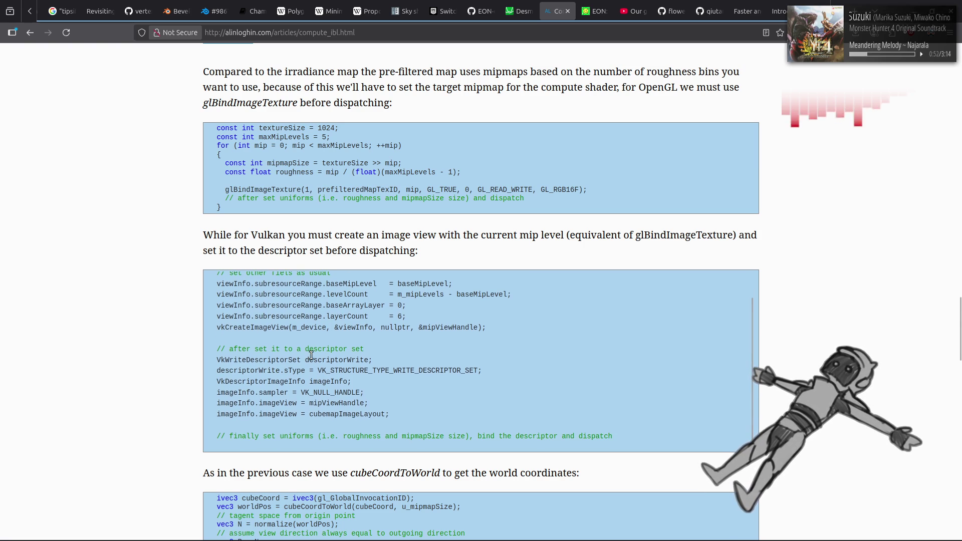
pyautogui.scroll(3, 311, 359)
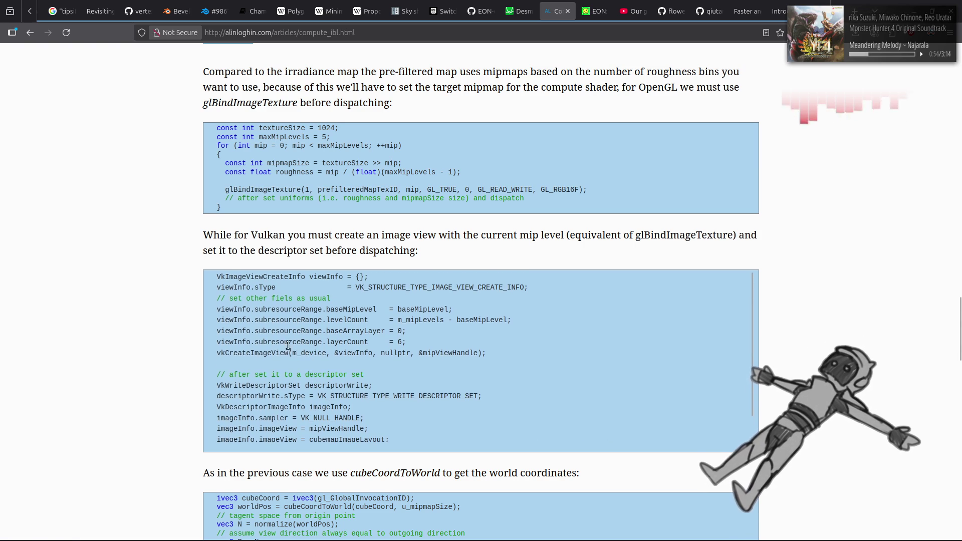
pyautogui.hotkey('alt', 'Tab')
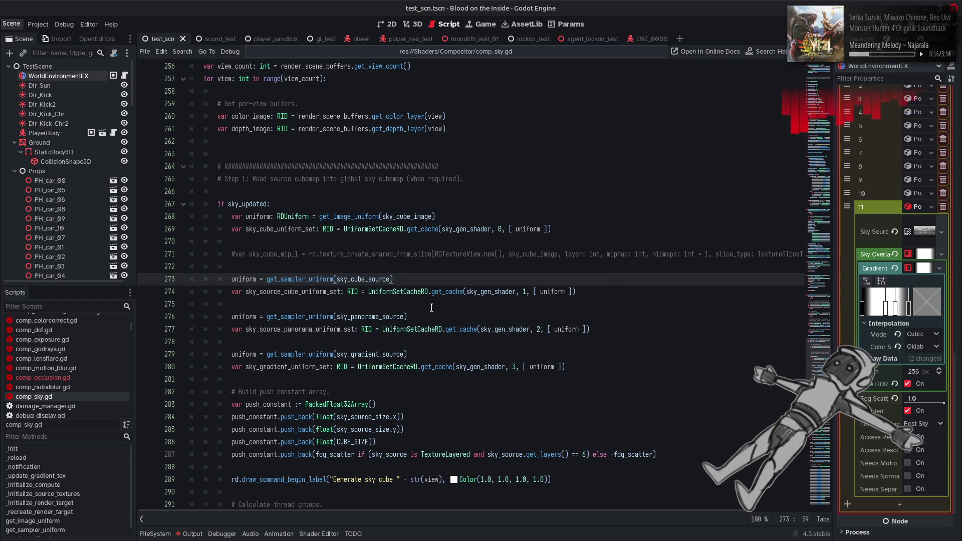
pyautogui.doubleClick(273, 281)
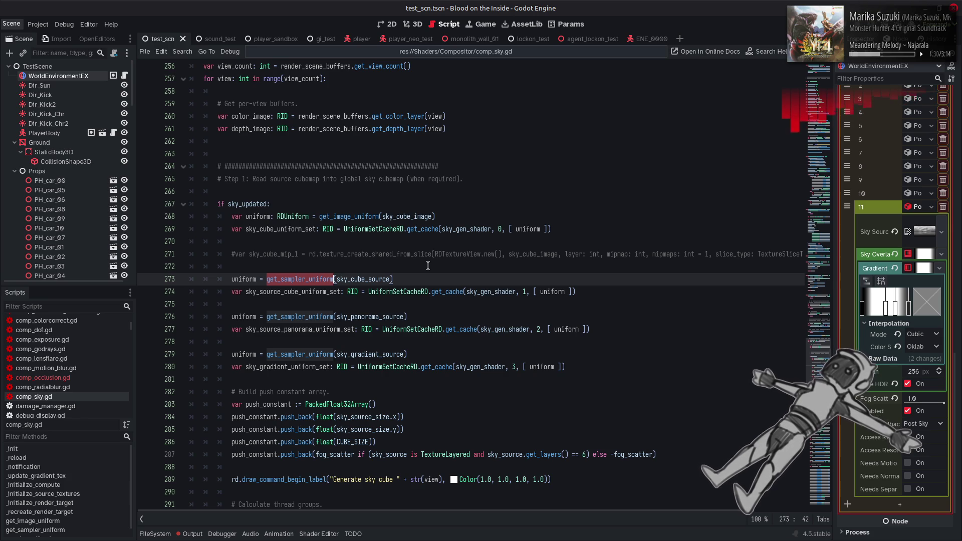
pyautogui.moveTo(400, 289)
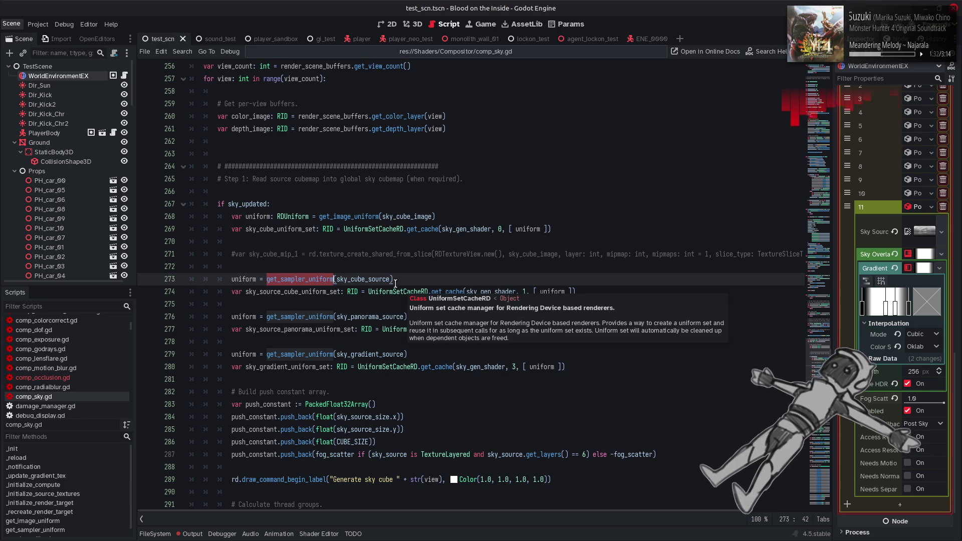
pyautogui.scroll(5, 396, 283)
pyautogui.scroll(5, 390, 282)
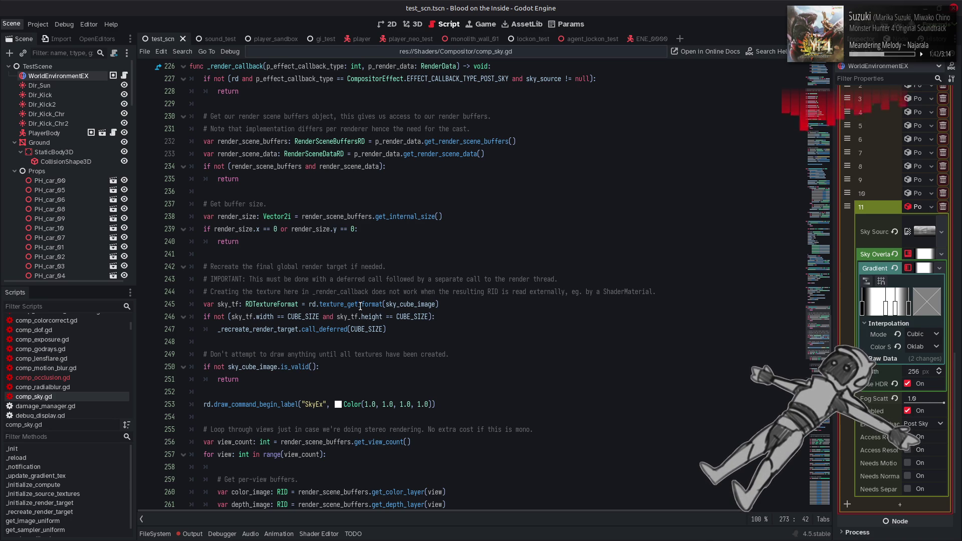
# Look up texture_get_format from line 245 via Lookup Symbol
pyautogui.doubleClick(330, 303)
pyautogui.rightClick(331, 304)
pyautogui.click(371, 447)
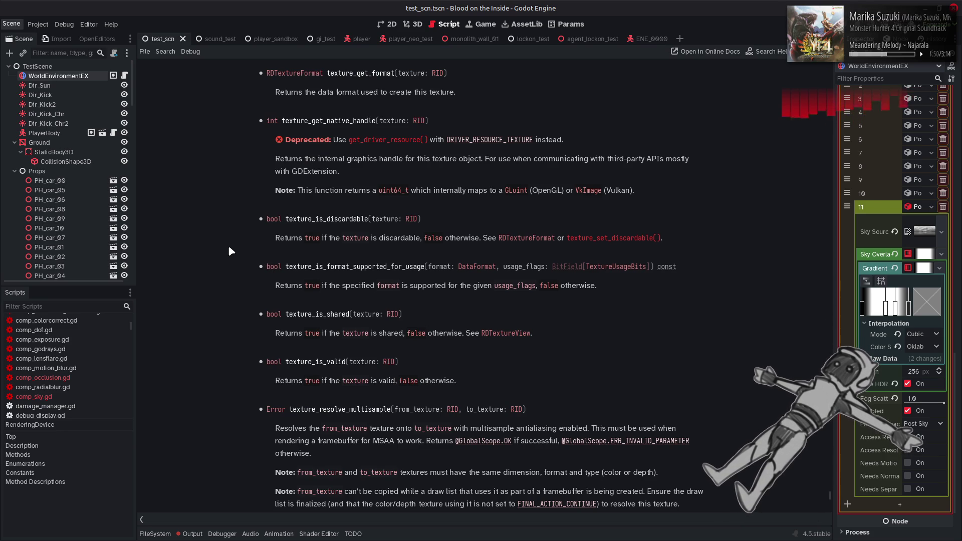
# Check the RDTextureView and DataFormat docs, then go back to the RenderingDevice texture methods
pyautogui.click(505, 333)
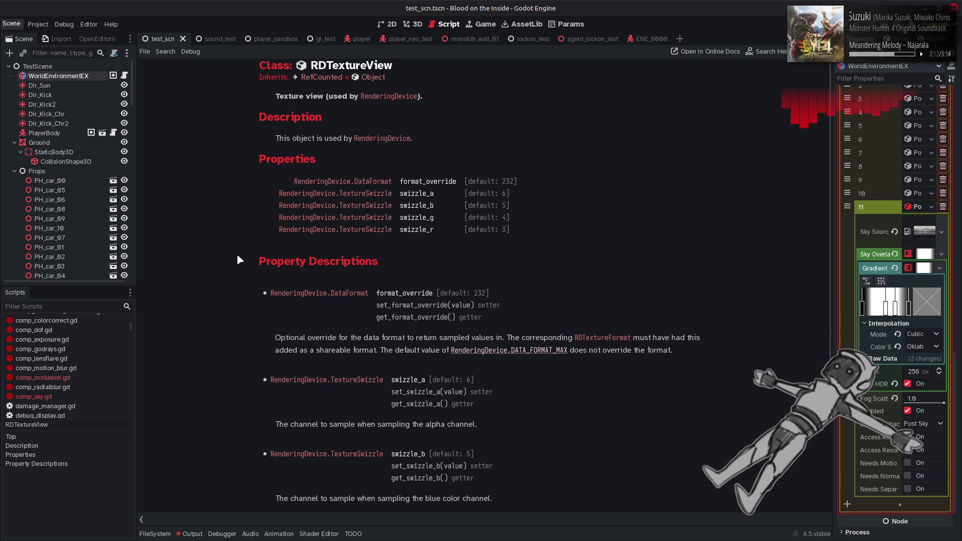
pyautogui.click(302, 293)
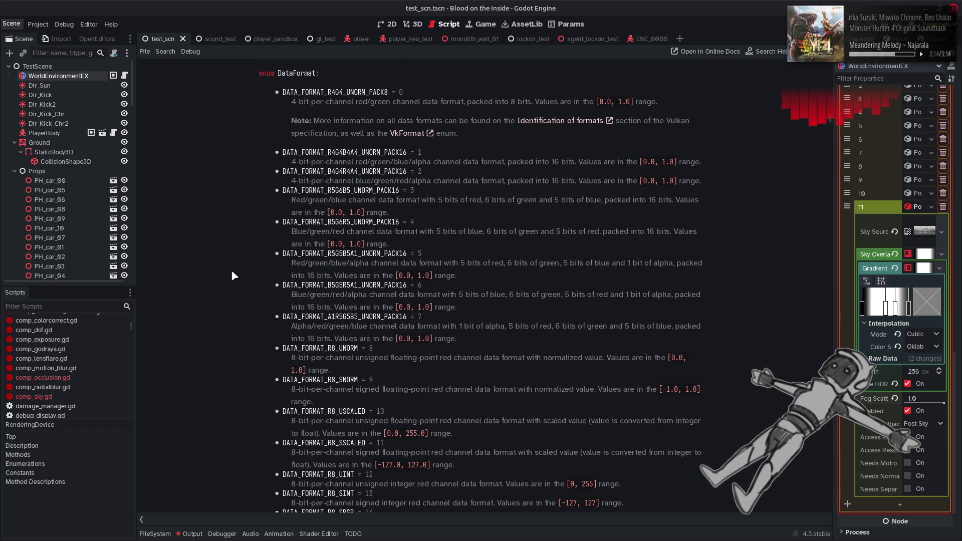
pyautogui.hotkey('alt', 'Left')
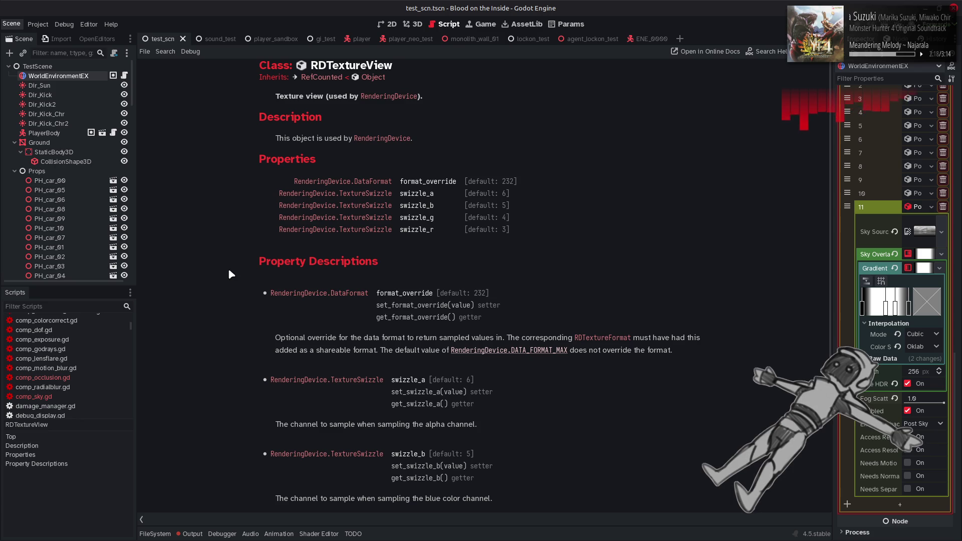
pyautogui.hotkey('alt', 'Left')
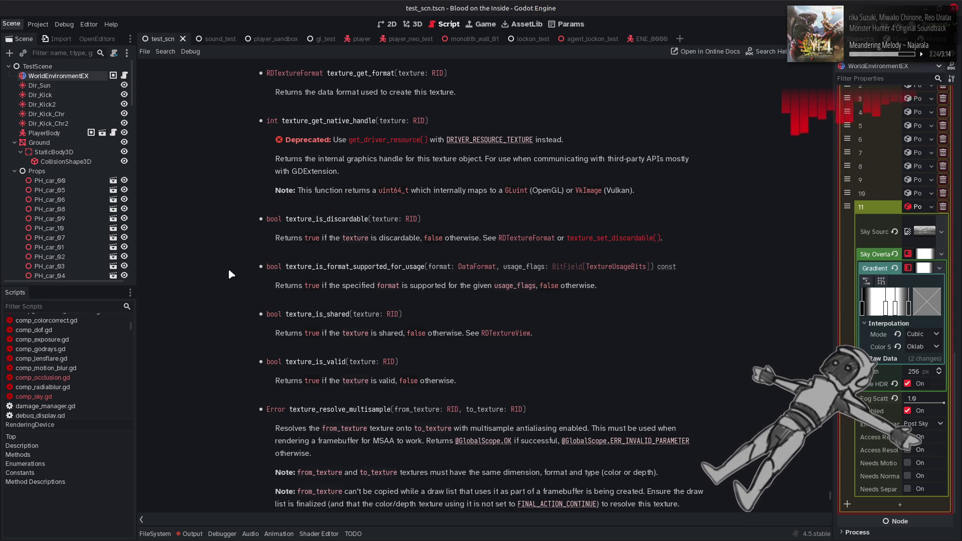
# Scroll up to the texture_create and texture_create_shared_from_slice entries
pyautogui.scroll(5, 229, 271)
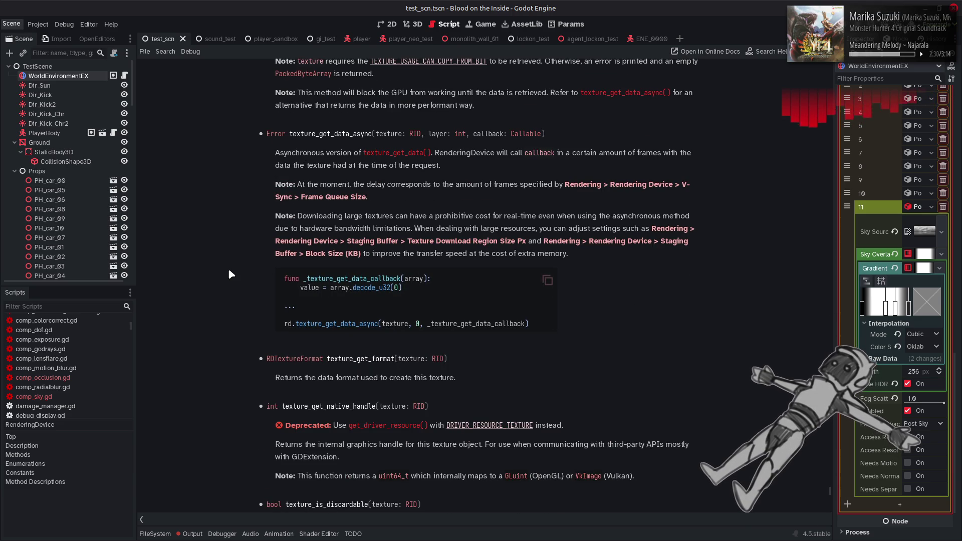
pyautogui.scroll(4, 229, 274)
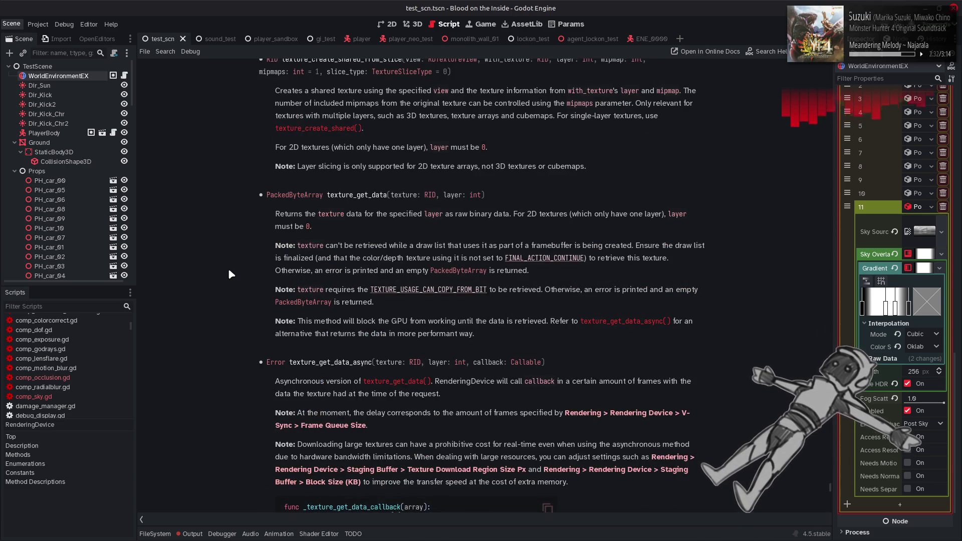
pyautogui.scroll(2, 230, 274)
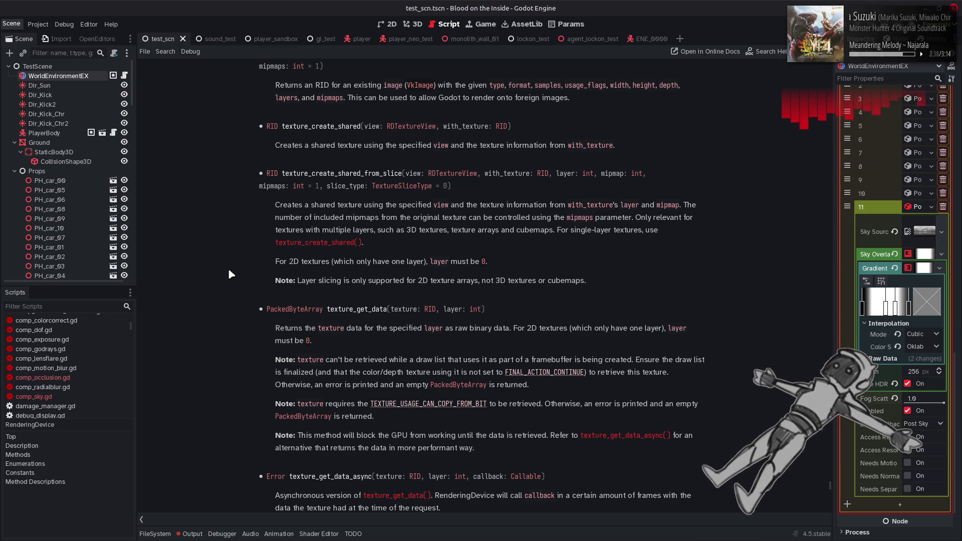
pyautogui.scroll(2, 229, 273)
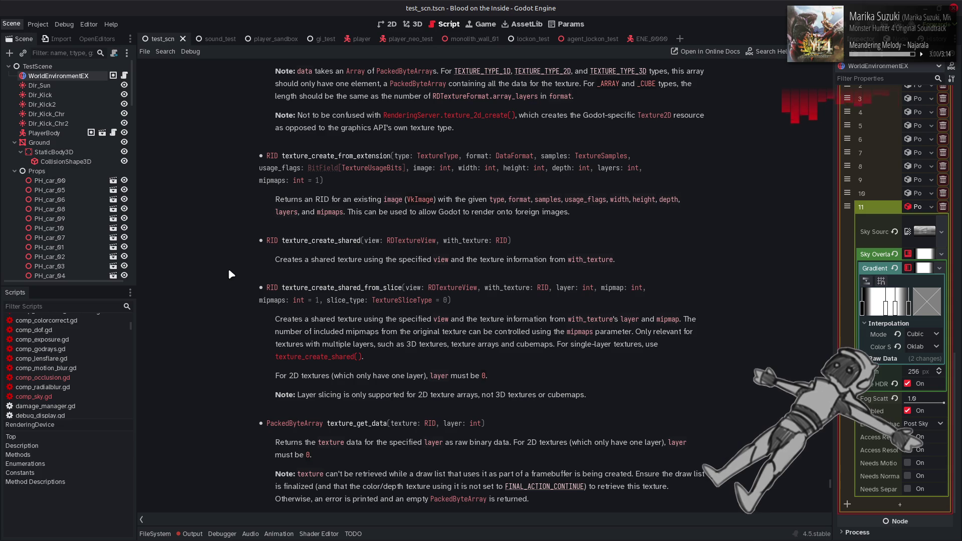
pyautogui.scroll(10, 228, 269)
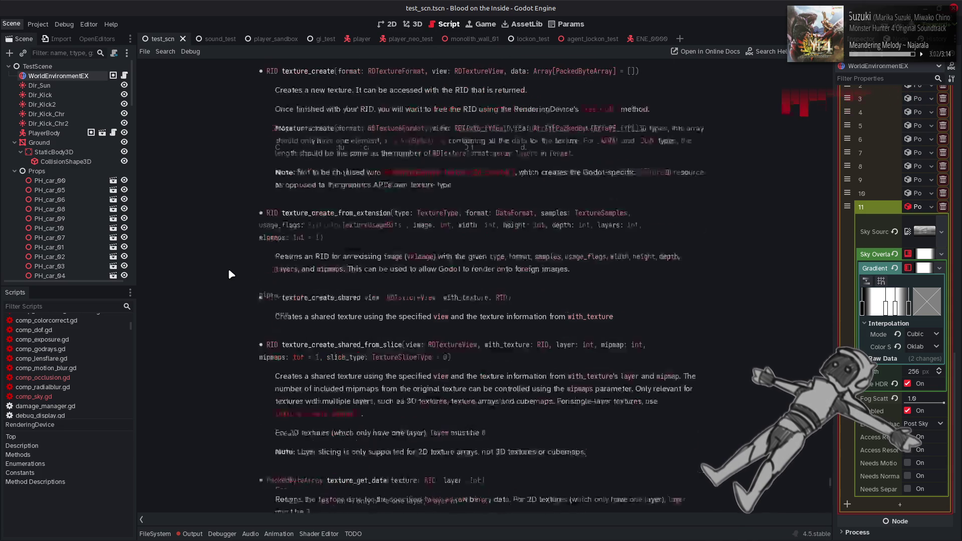